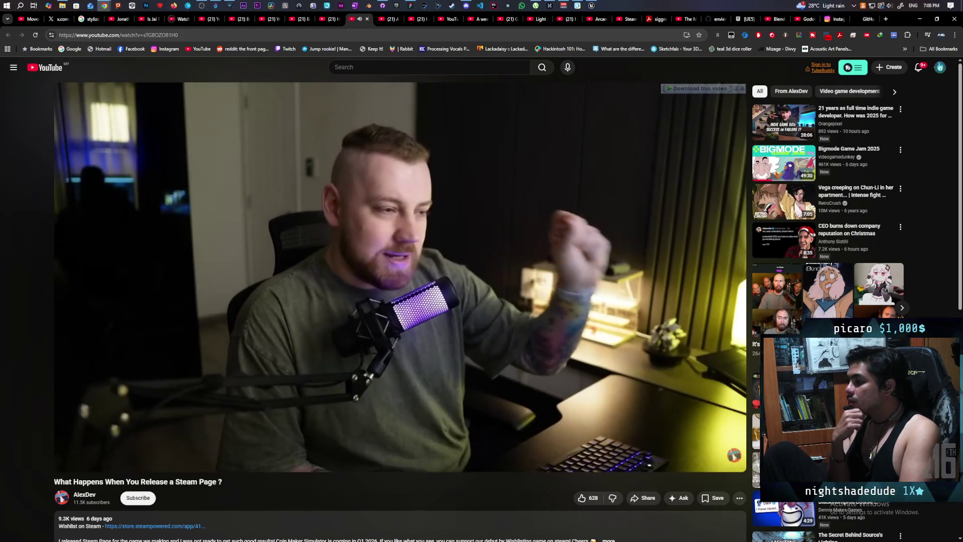
# Pause and resume the Steam Page video a few times, then let it play to its end screen.
pyautogui.click(237, 290)
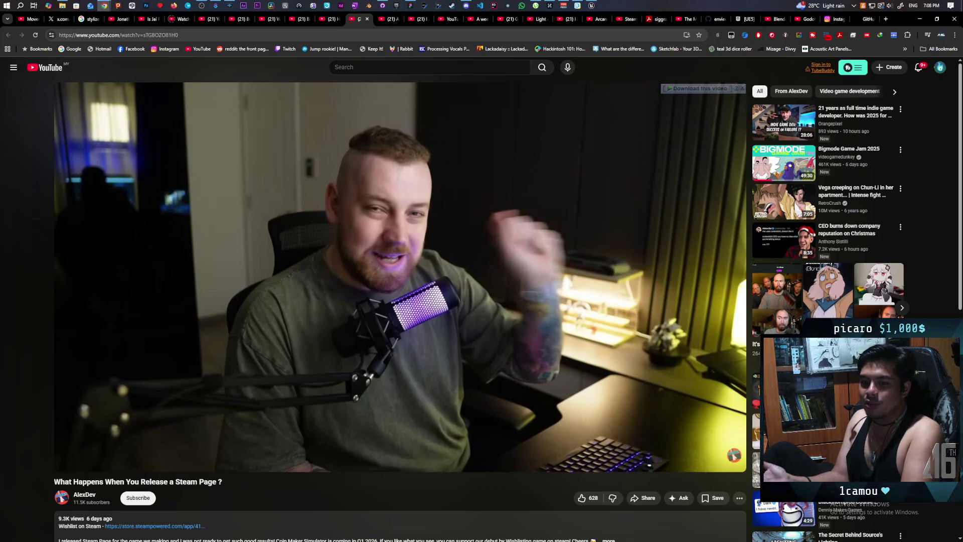
pyautogui.click(237, 286)
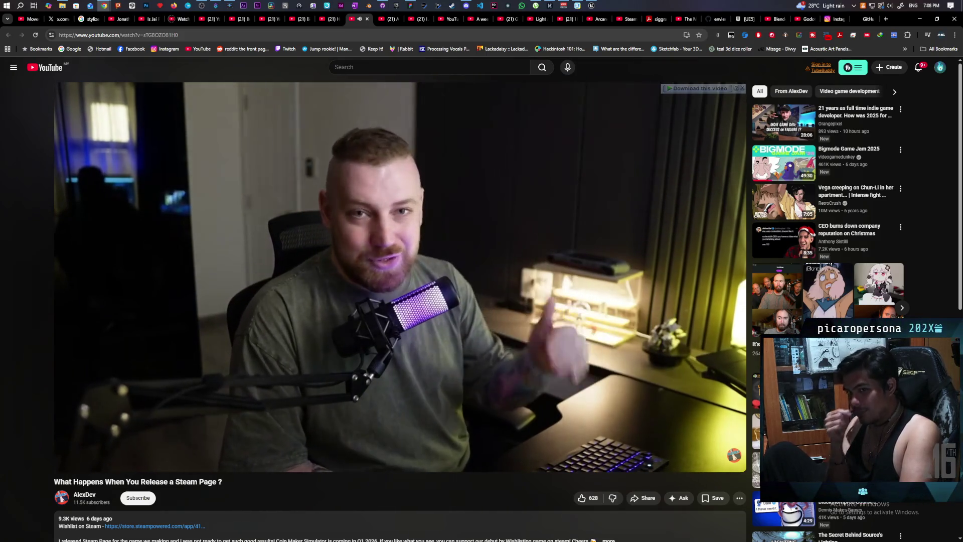
pyautogui.click(237, 285)
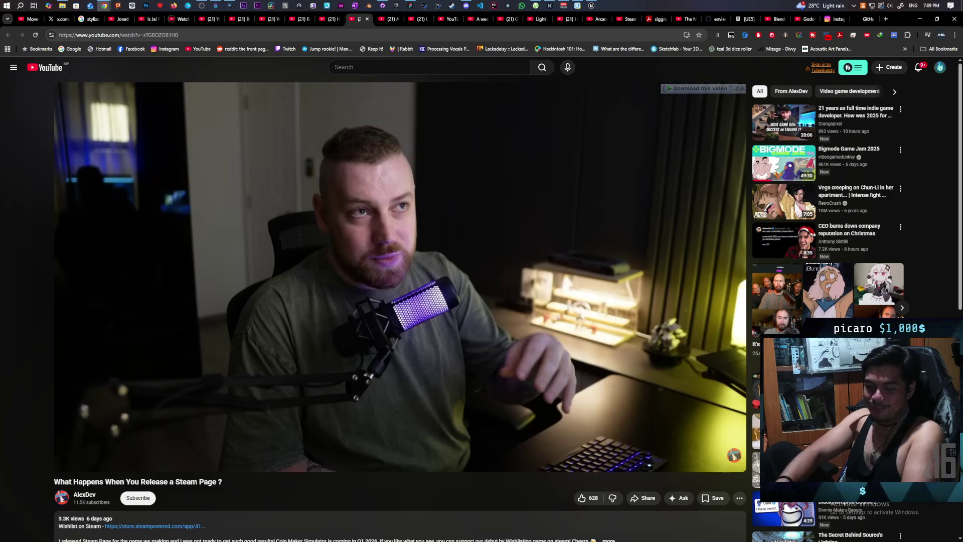
pyautogui.click(237, 288)
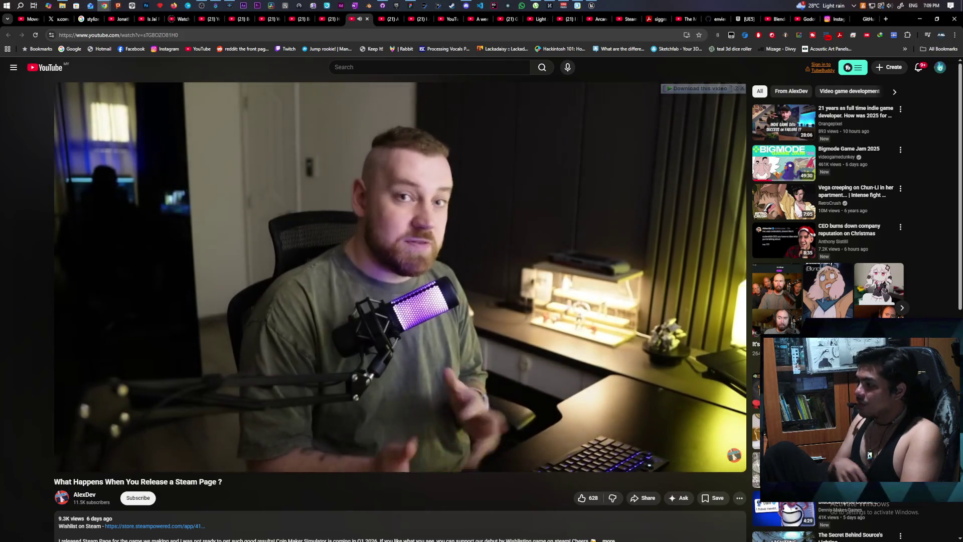
pyautogui.moveTo(371, 194)
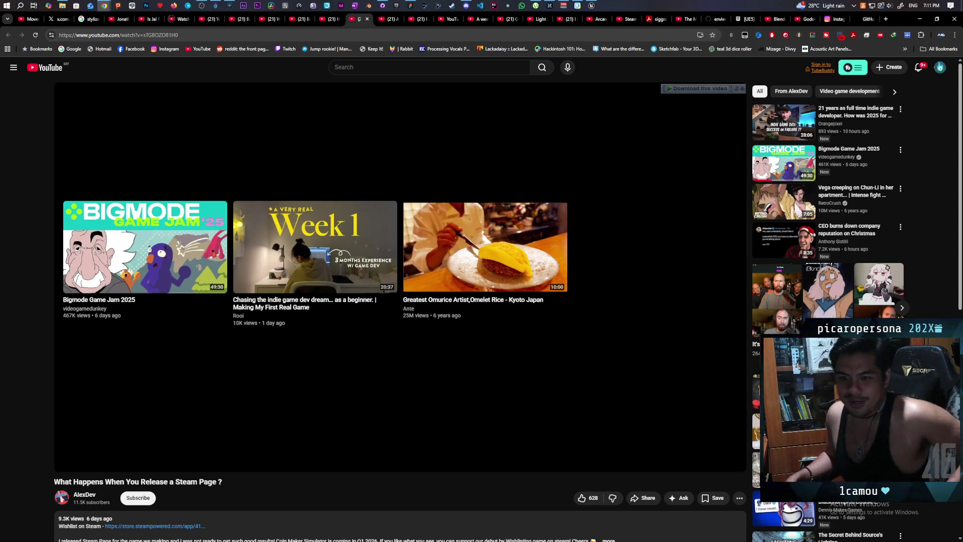
# Switch to the Everhaven concept art video, close the Steam Page tab, and pause/resume playback.
pyautogui.click(330, 20)
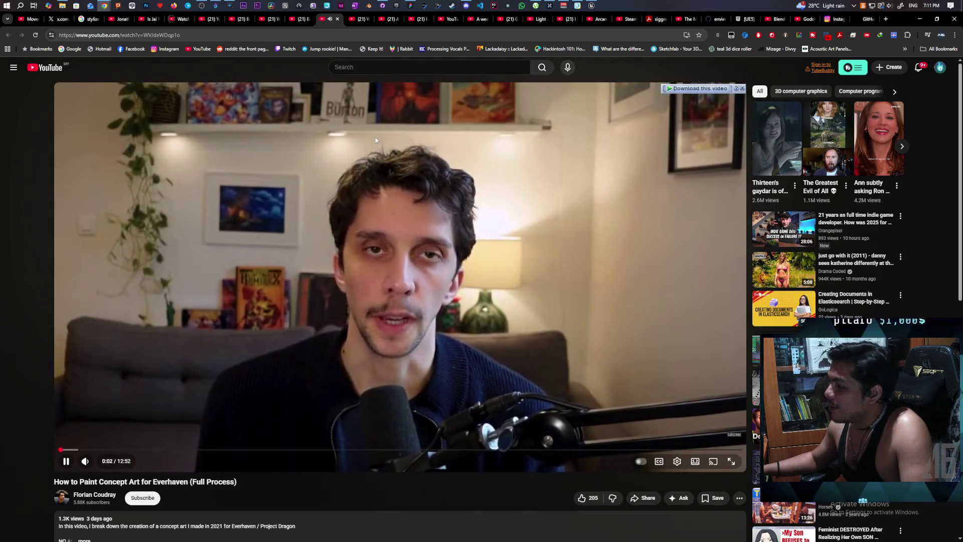
pyautogui.middleClick(354, 20)
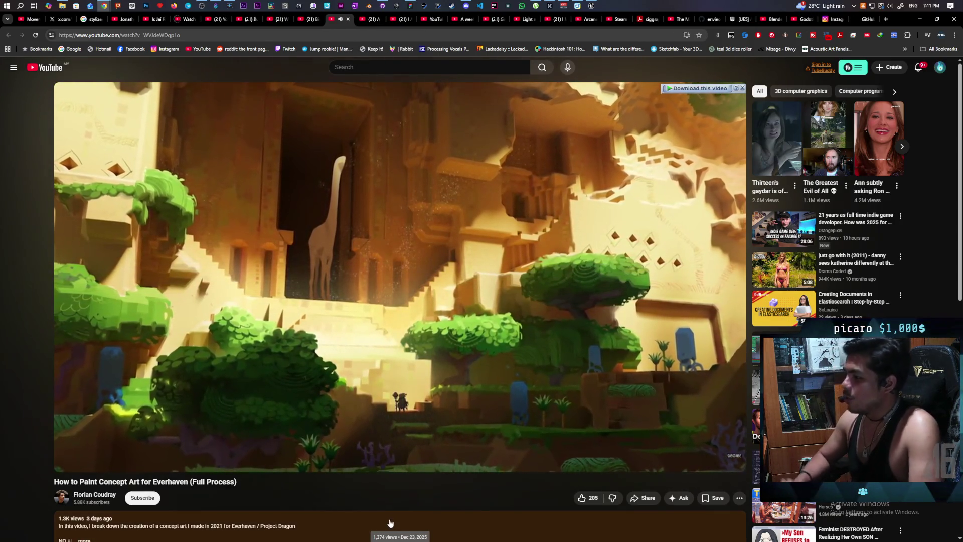
pyautogui.press('space')
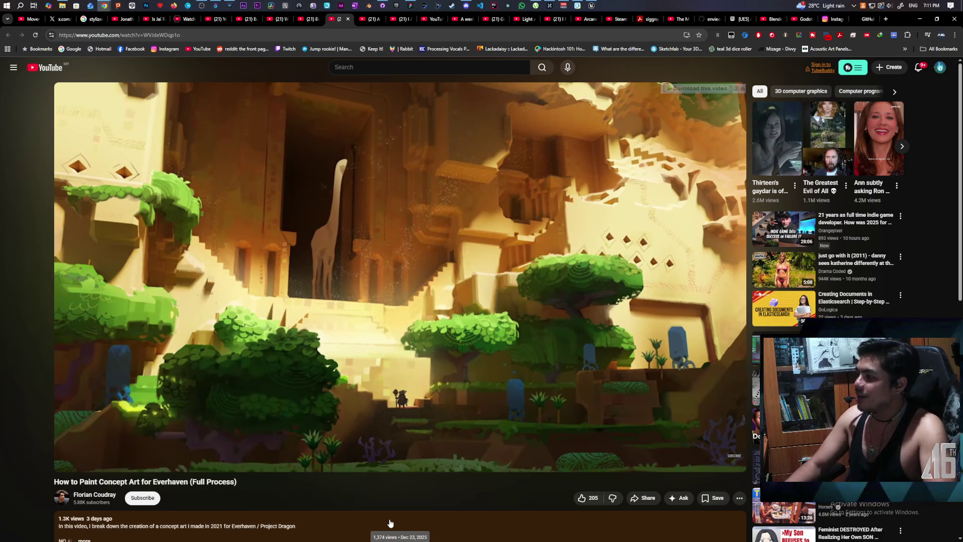
pyautogui.press('space')
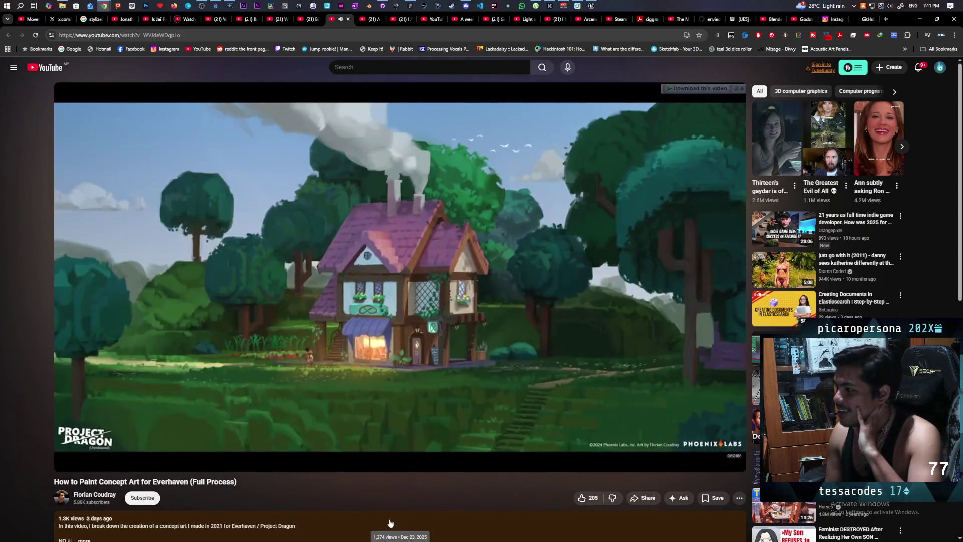
pyautogui.press('space')
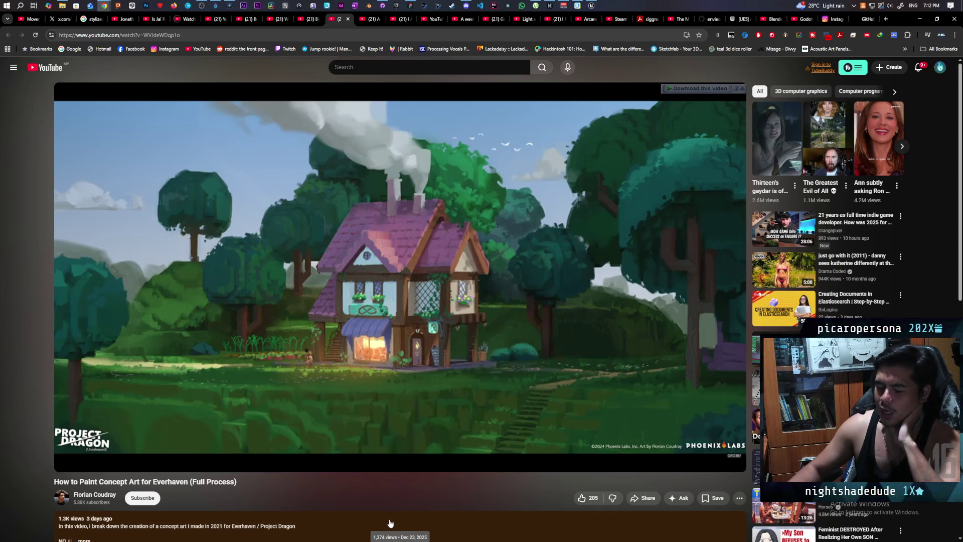
pyautogui.press('space')
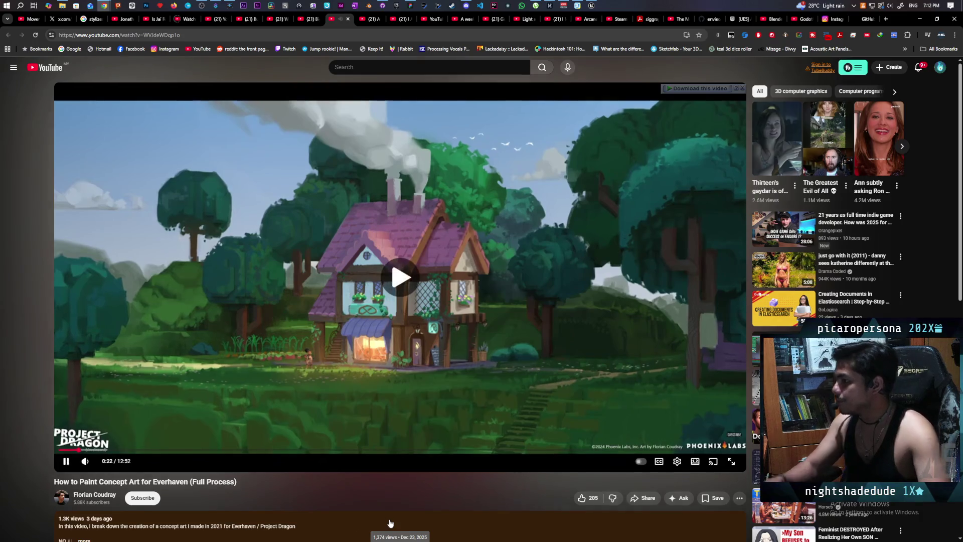
# Pause the Everhaven video at 0:24, resume it, then pause The Touryst Deluxe Switch 2 trailer.
pyautogui.press('space')
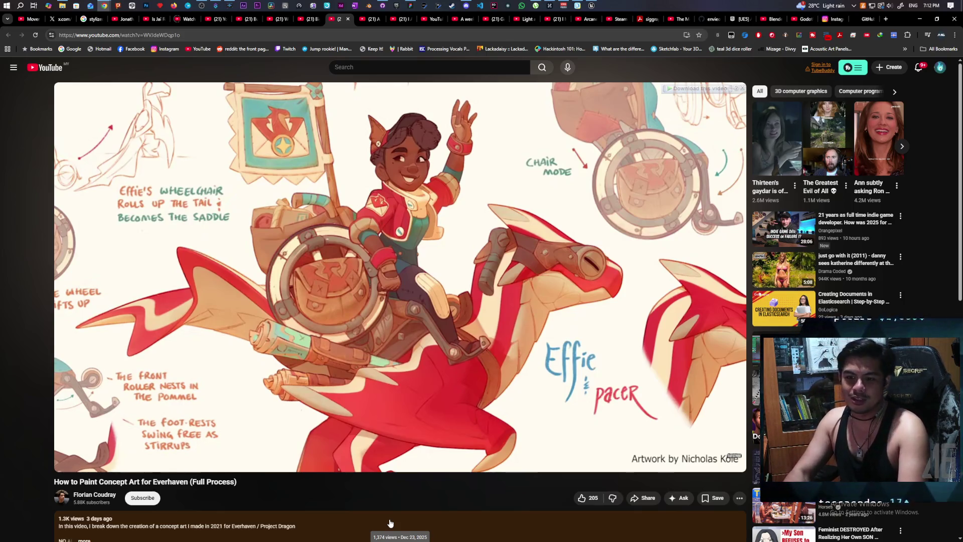
pyautogui.press('space')
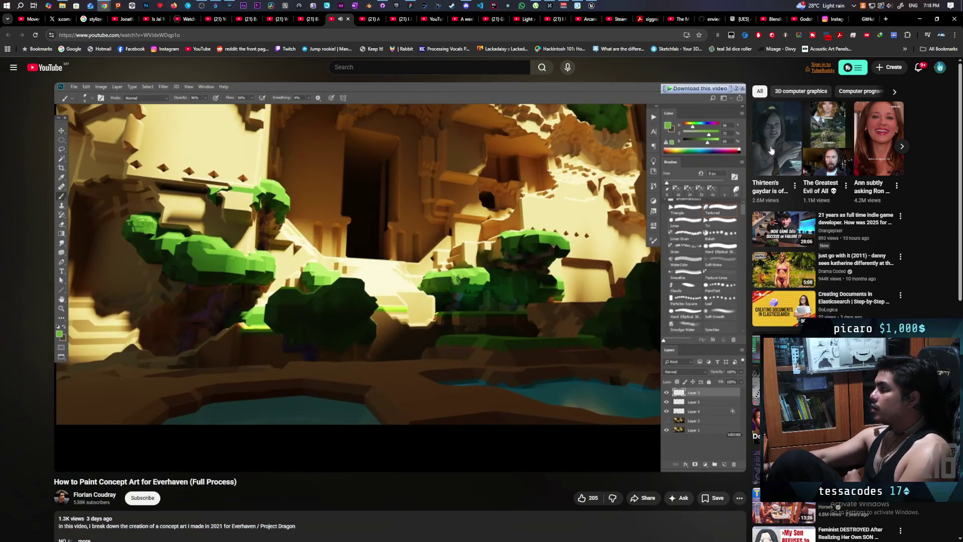
pyautogui.moveTo(513, 314)
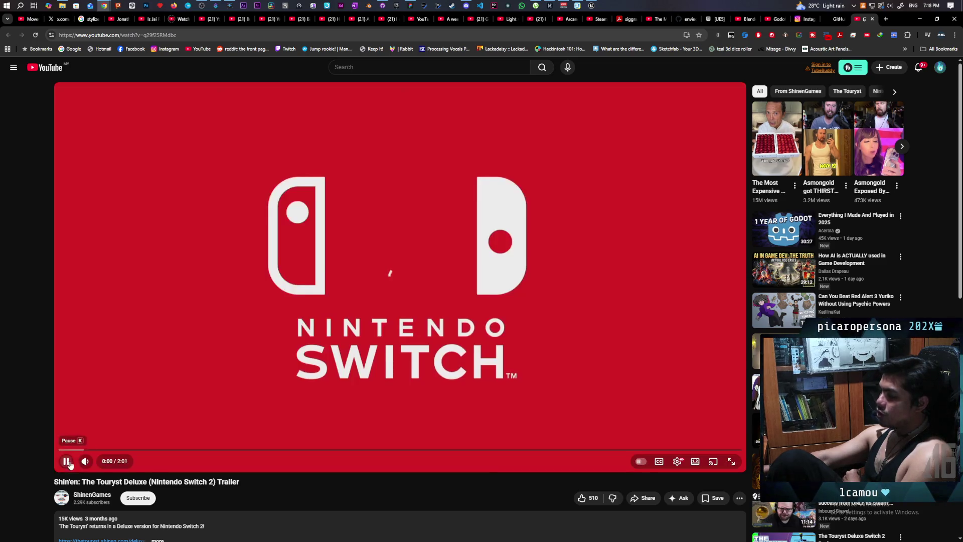
pyautogui.click(66, 460)
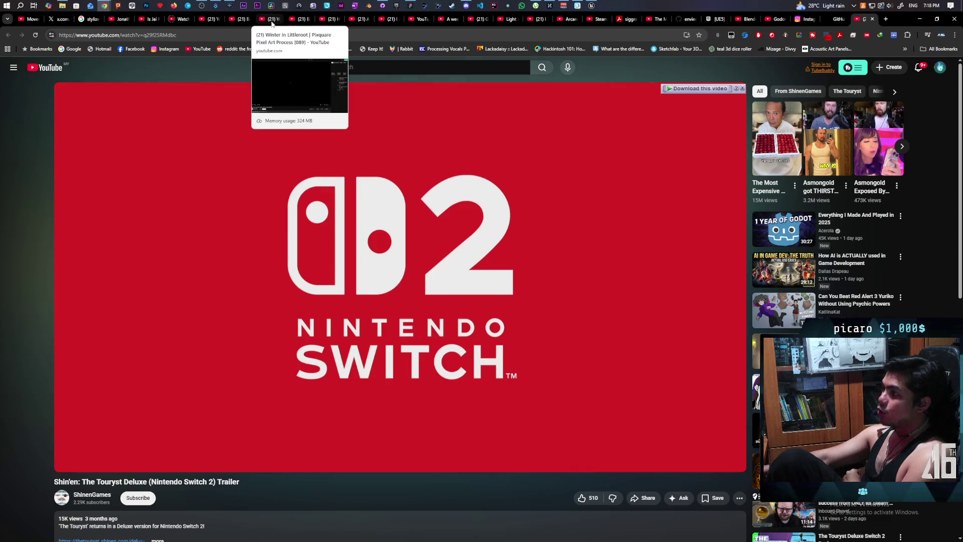
# Return to the Everhaven concept art video's tab.
pyautogui.click(326, 19)
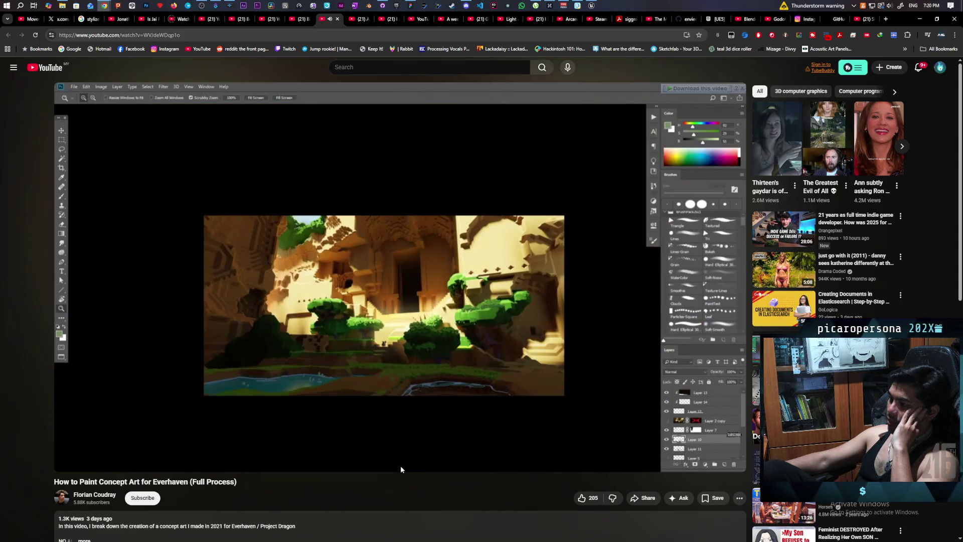
pyautogui.scroll(-5, 411, 414)
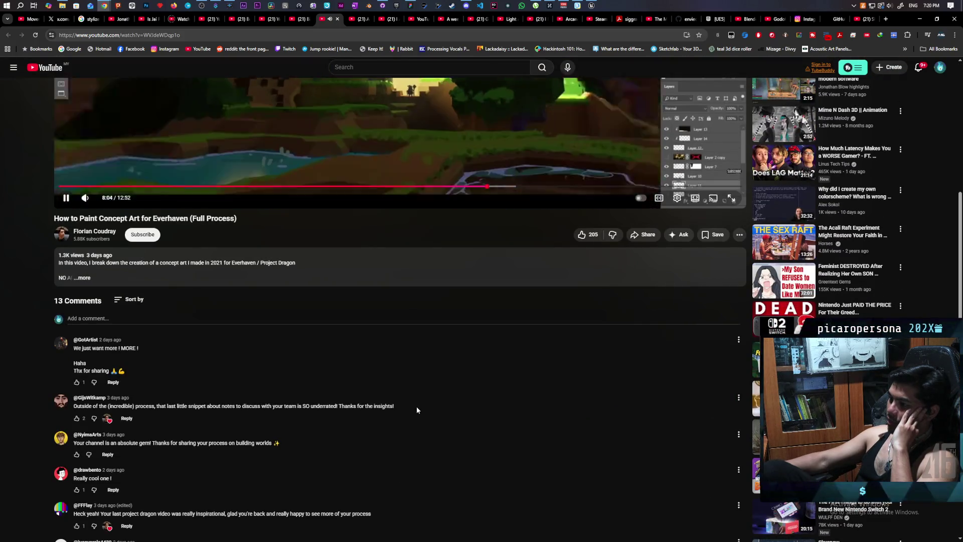
pyautogui.scroll(2, 416, 410)
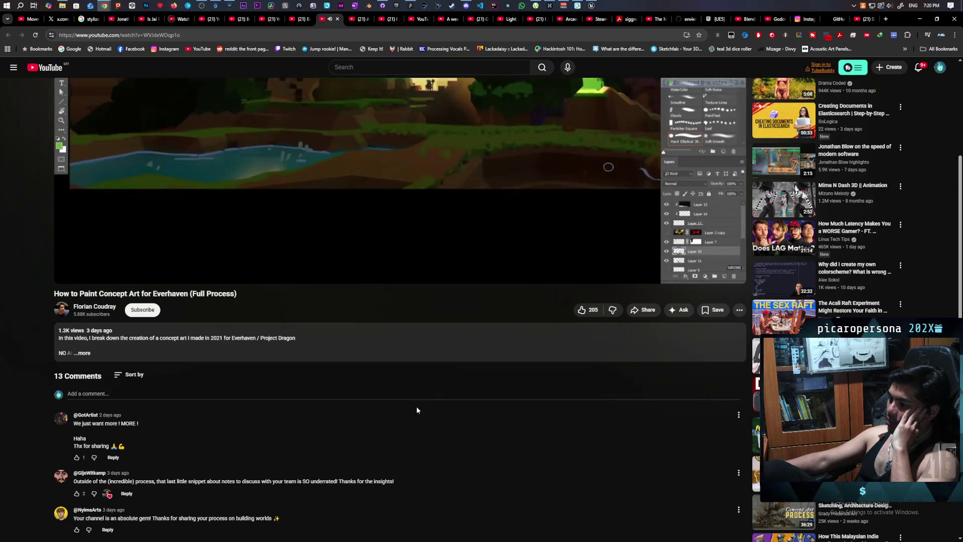
pyautogui.scroll(1, 416, 410)
pyautogui.scroll(4, 416, 409)
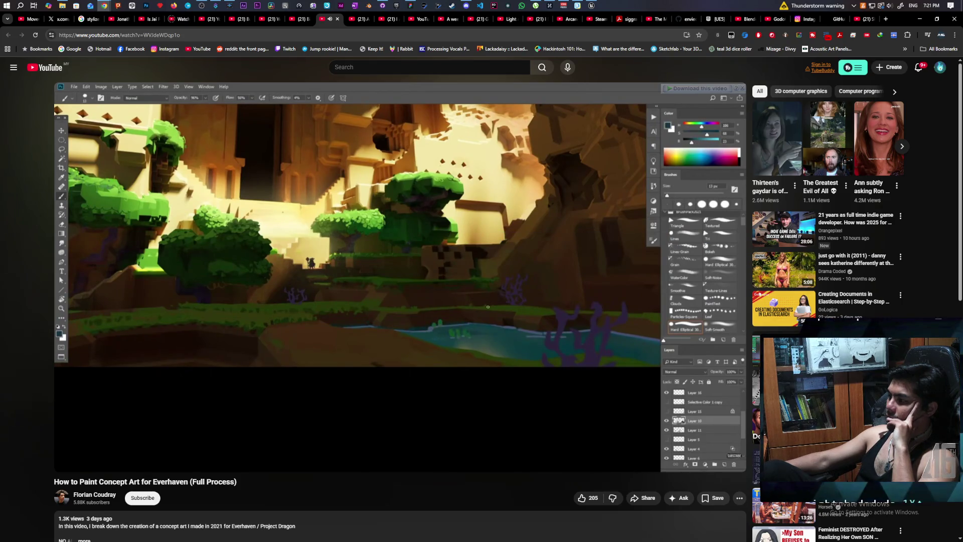
# Let the Everhaven concept art video play to about 12:50 of 12:52.
pyautogui.moveTo(513, 270)
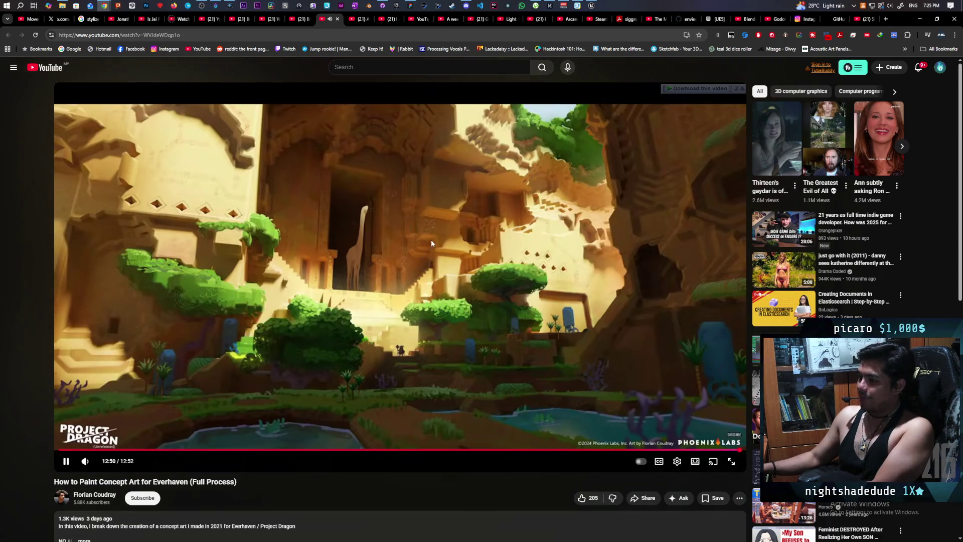
# Scroll through the Everhaven video's comments and back, then open the Winter in Littleroot video.
pyautogui.scroll(-6, 431, 243)
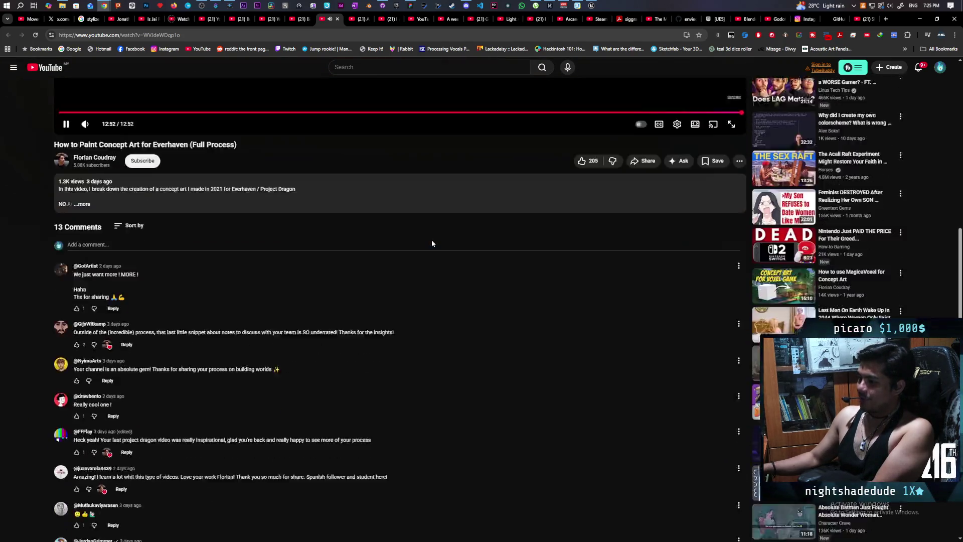
pyautogui.scroll(-2, 432, 243)
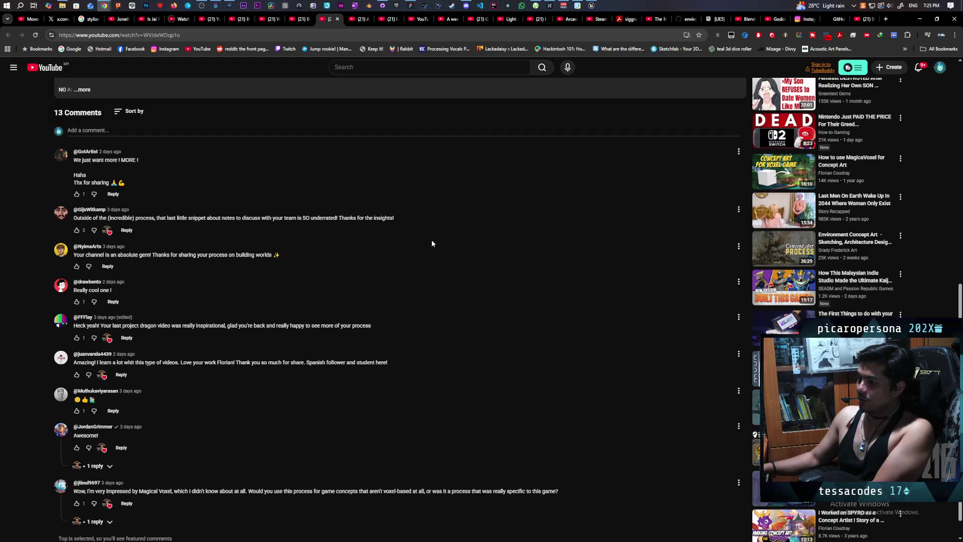
pyautogui.scroll(8, 431, 243)
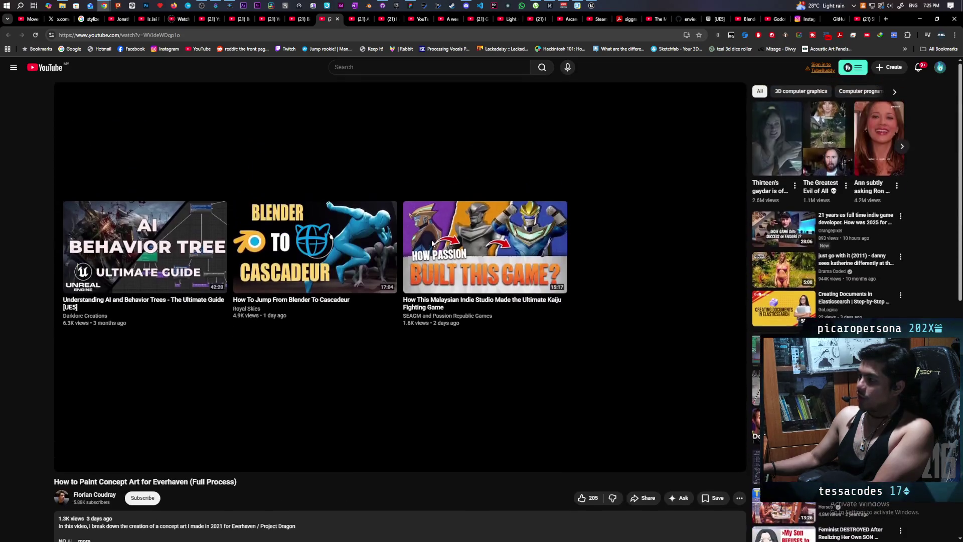
pyautogui.click(269, 18)
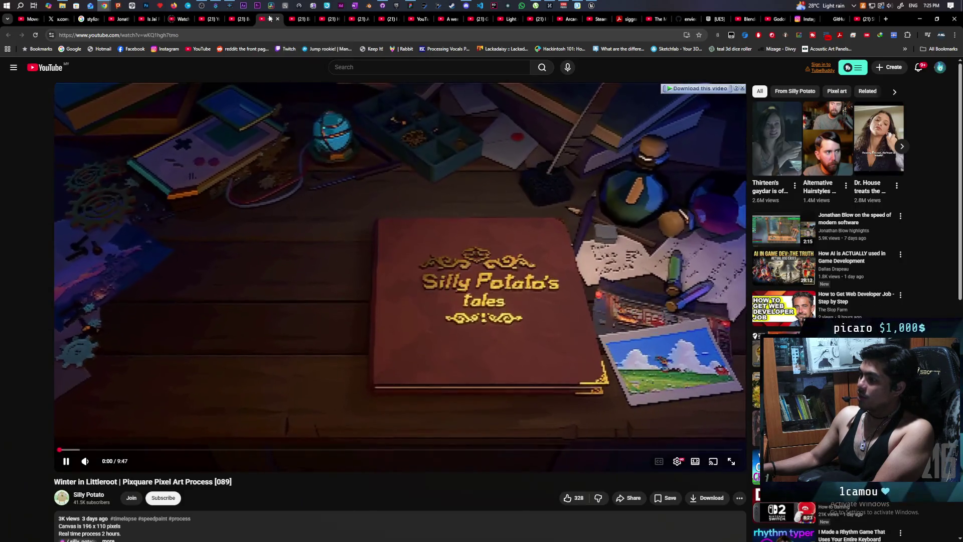
# Pause Winter in Littleroot, watch The Touryst Deluxe trailer to its end, then return to Everhaven.
pyautogui.click(393, 145)
pyautogui.click(865, 19)
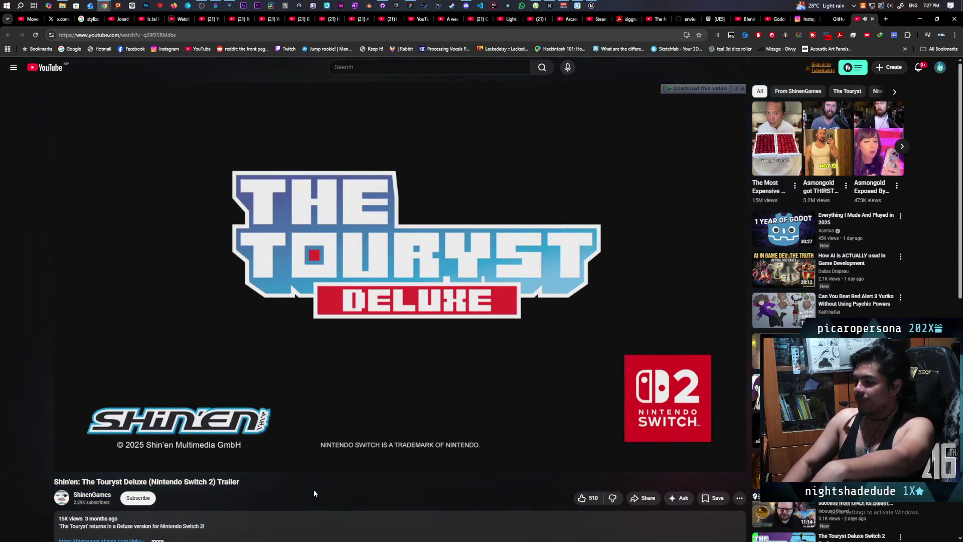
pyautogui.press('space')
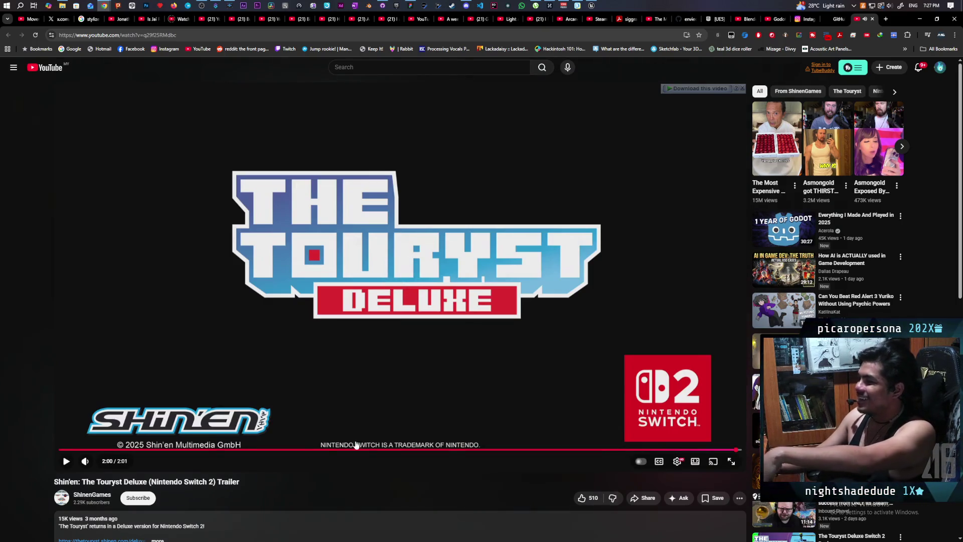
pyautogui.click(330, 19)
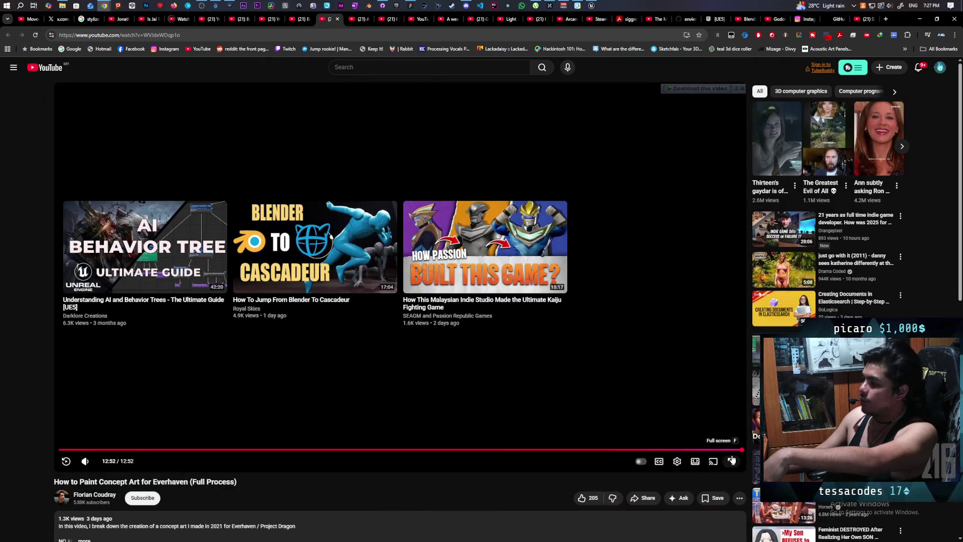
# Replay the Everhaven video from 12:45, pause, jump to 4:25, then show The Touryst Deluxe trailer.
pyautogui.click(737, 449)
pyautogui.click(565, 328)
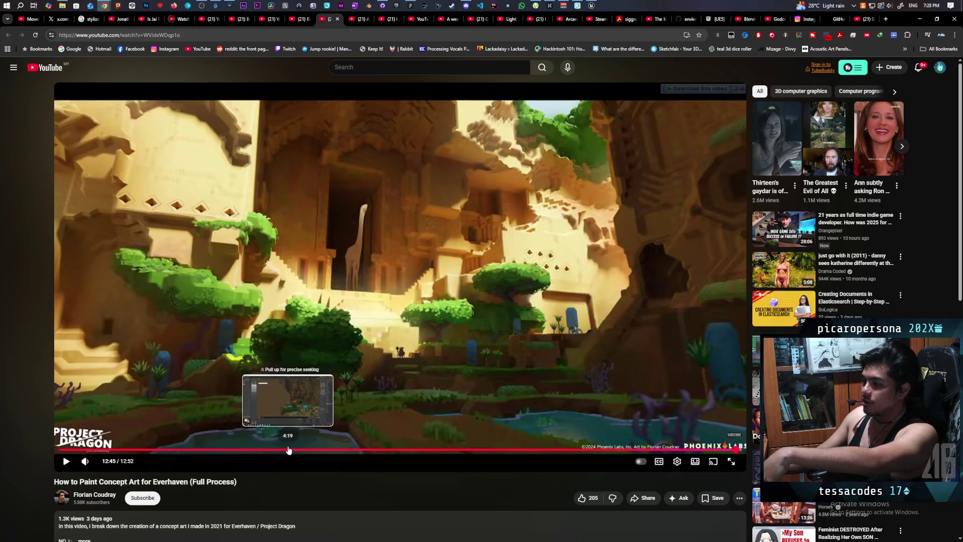
pyautogui.click(295, 450)
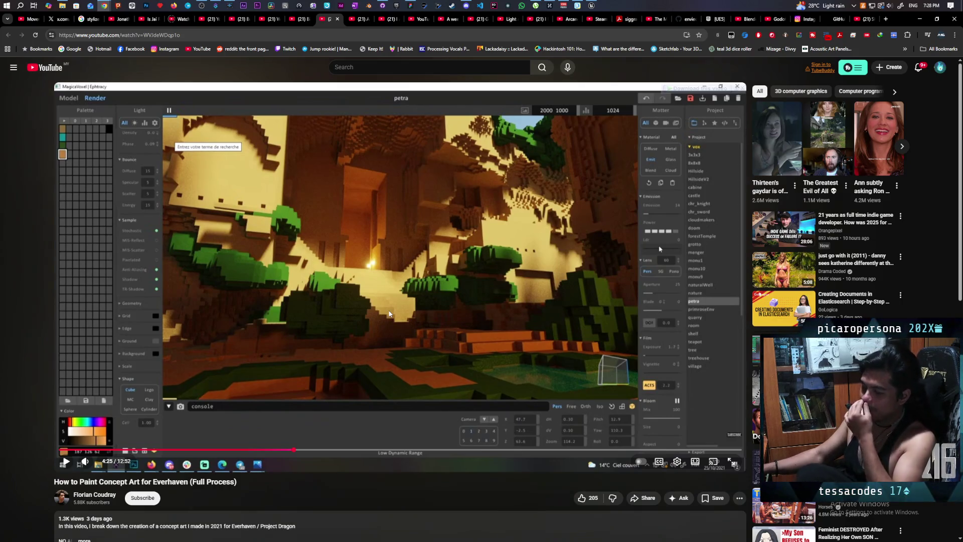
pyautogui.click(866, 19)
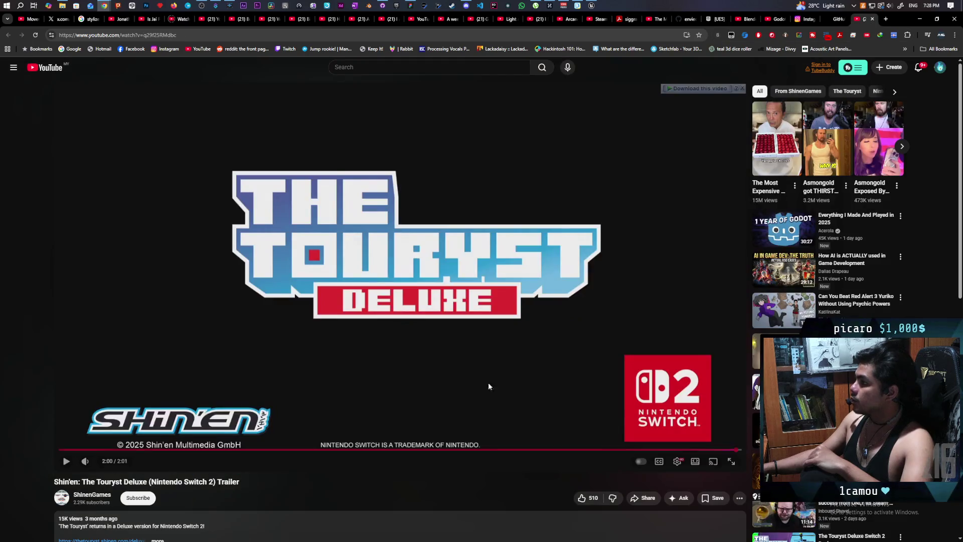
# Show the Winter in Littleroot video, then drag the browser window aside to reveal the whiteboard.
pyautogui.click(271, 20)
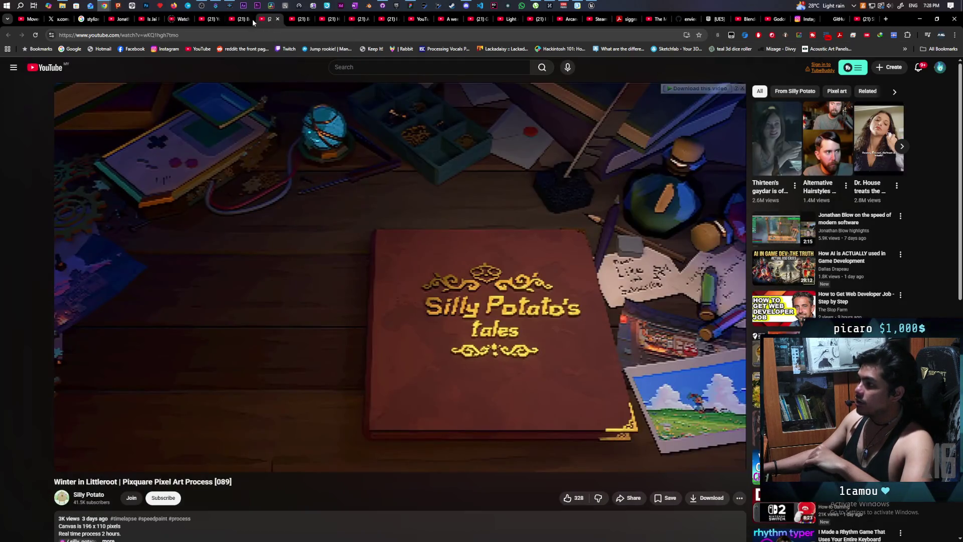
pyautogui.moveTo(243, 21)
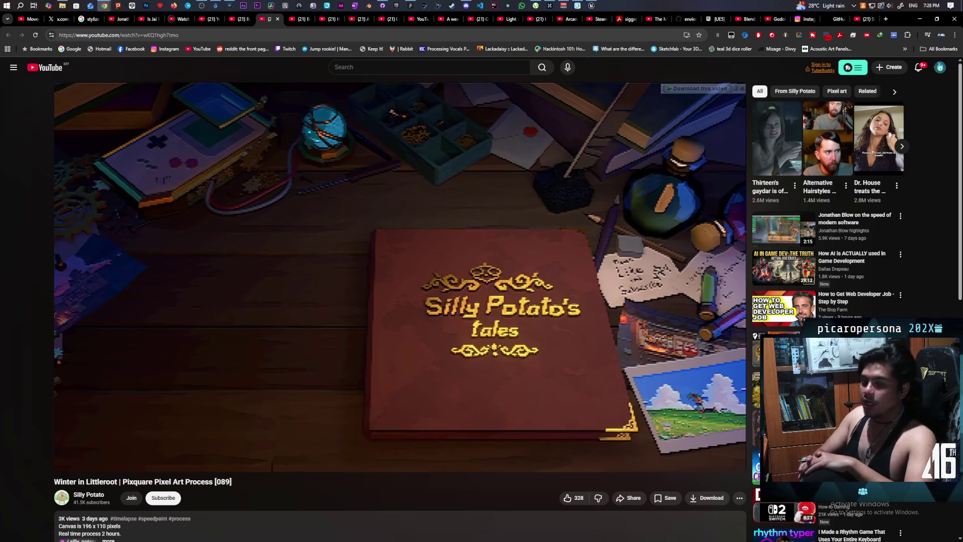
pyautogui.moveTo(897, 20)
pyautogui.mouseDown()
pyautogui.moveTo(827, 191)
pyautogui.moveTo(729, 77)
pyautogui.moveTo(787, 89)
pyautogui.mouseUp()
# Bring the Paparazi tldraw board forward, pan to the upper notes, and zoom out.
pyautogui.click(794, 55)
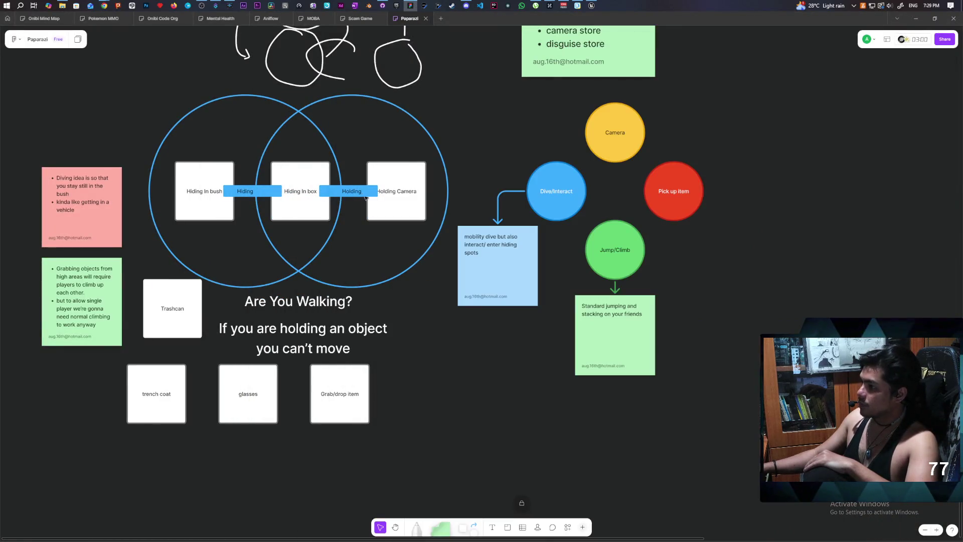
pyautogui.moveTo(488, 118)
pyautogui.mouseDown()
pyautogui.moveTo(555, 240)
pyautogui.moveTo(403, 192)
pyautogui.mouseUp()
pyautogui.scroll(-6, 403, 192)
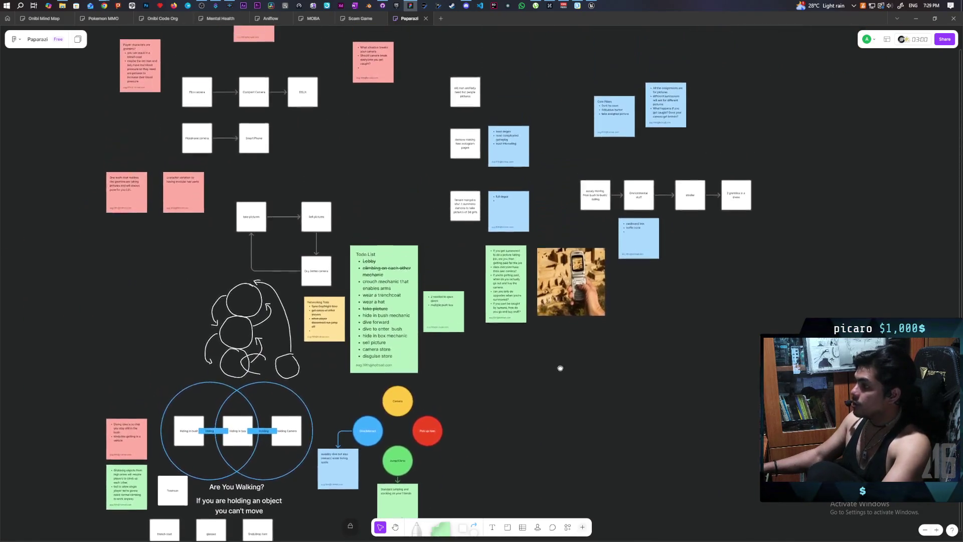
# Place the Unreal editor window beside the board and start a two-client multiplayer playtest.
pyautogui.click(591, 6)
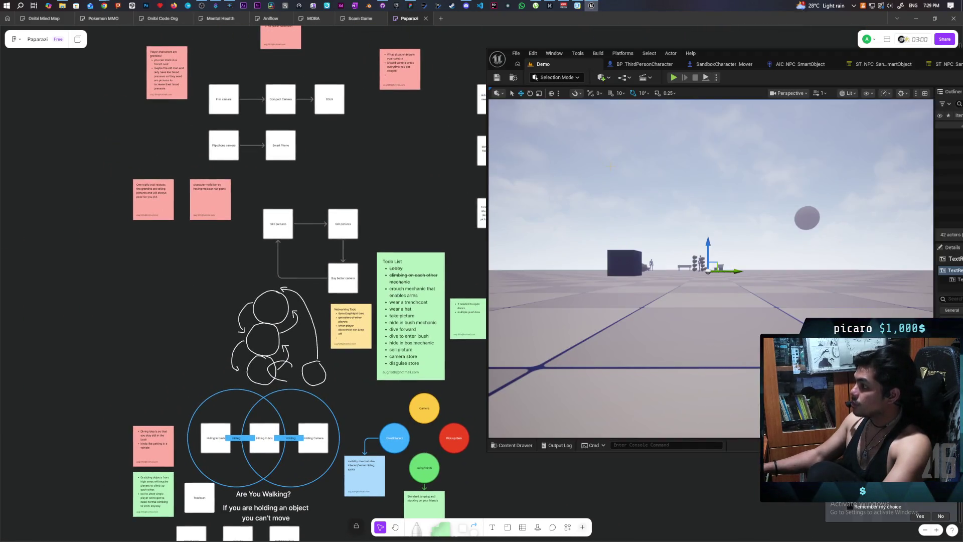
pyautogui.doubleClick(747, 52)
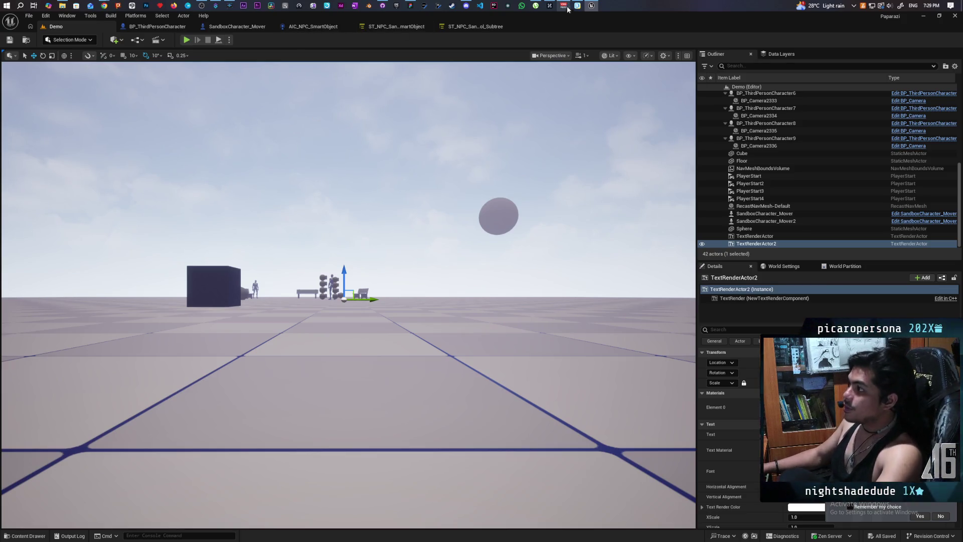
pyautogui.doubleClick(696, 15)
pyautogui.moveTo(696, 52); pyautogui.dragTo(726, 50)
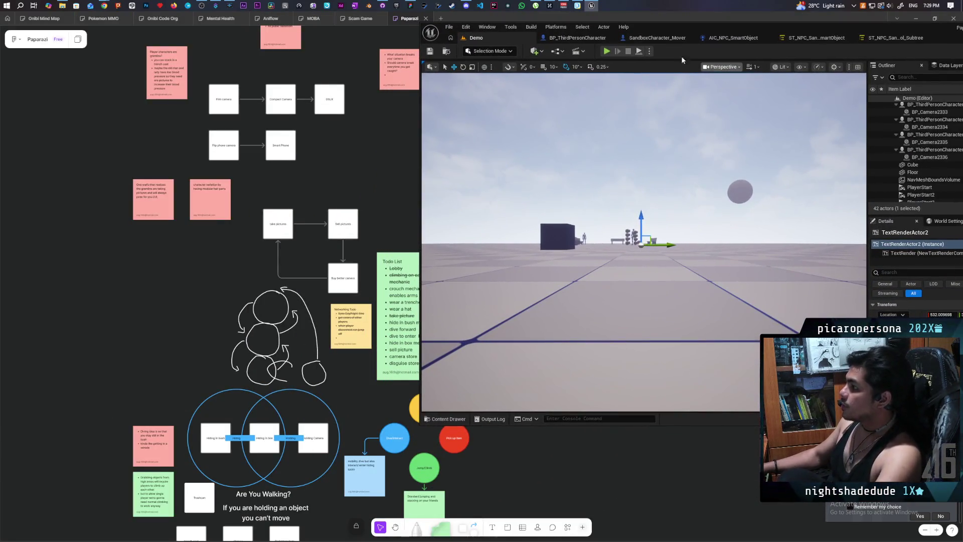
pyautogui.click(611, 51)
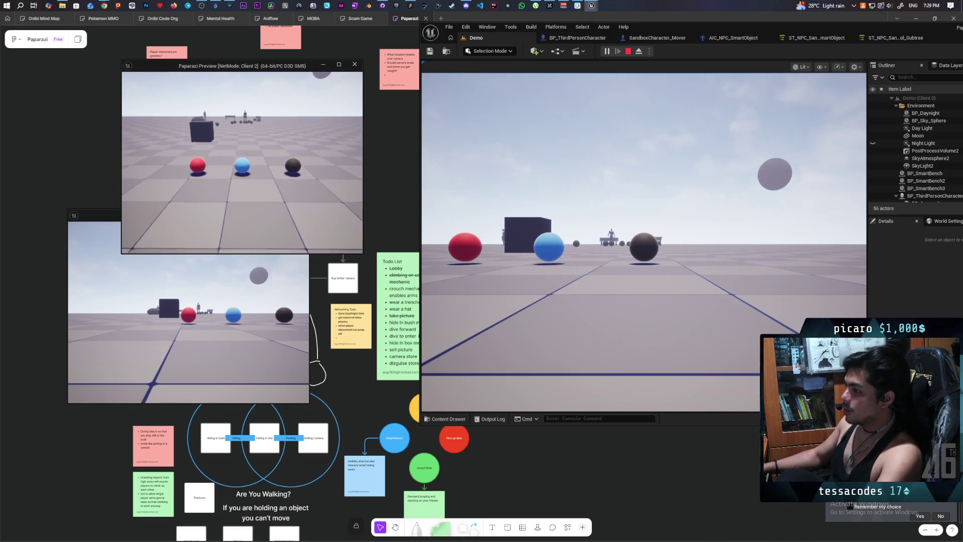
# Move and jump the players in the main view and Client 1, then raise and lower the camera.
pyautogui.press('s')
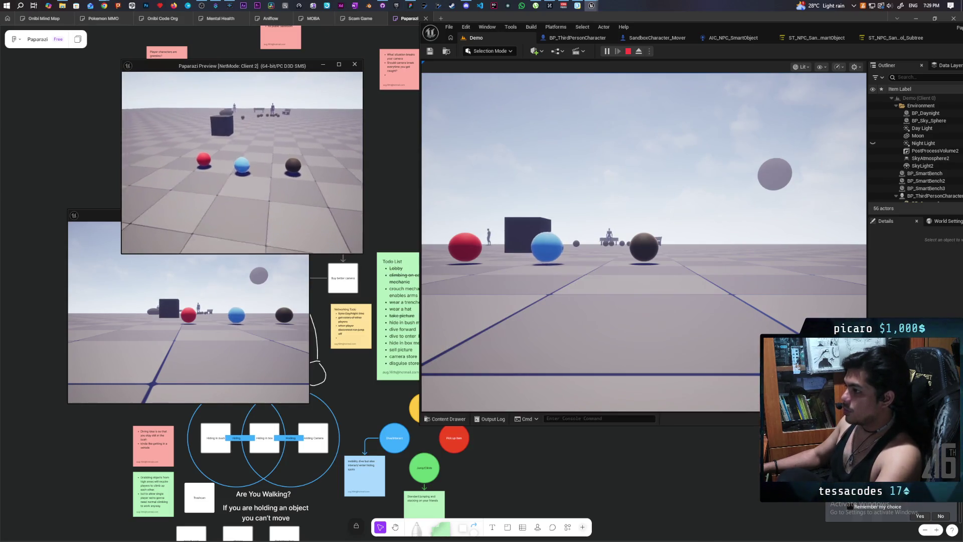
pyautogui.press('space')
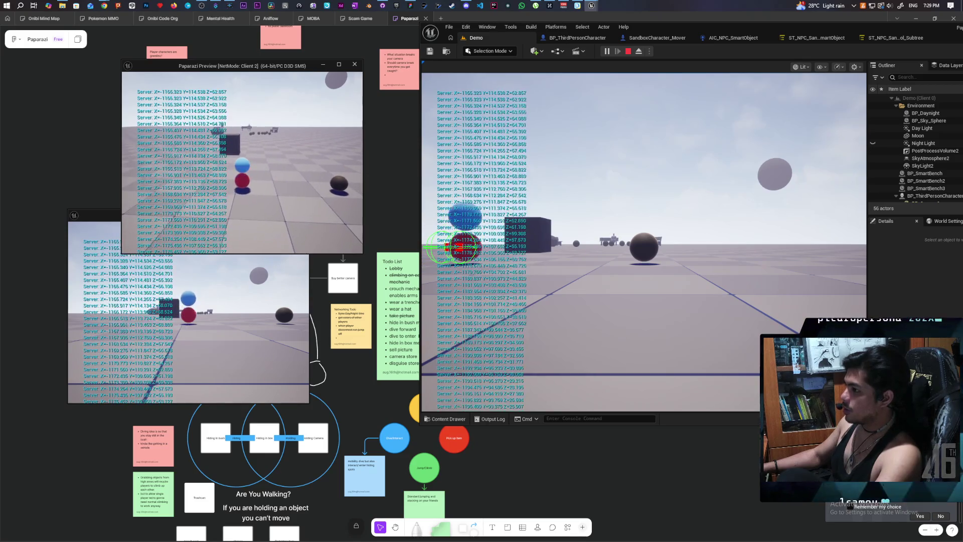
pyautogui.click(201, 326)
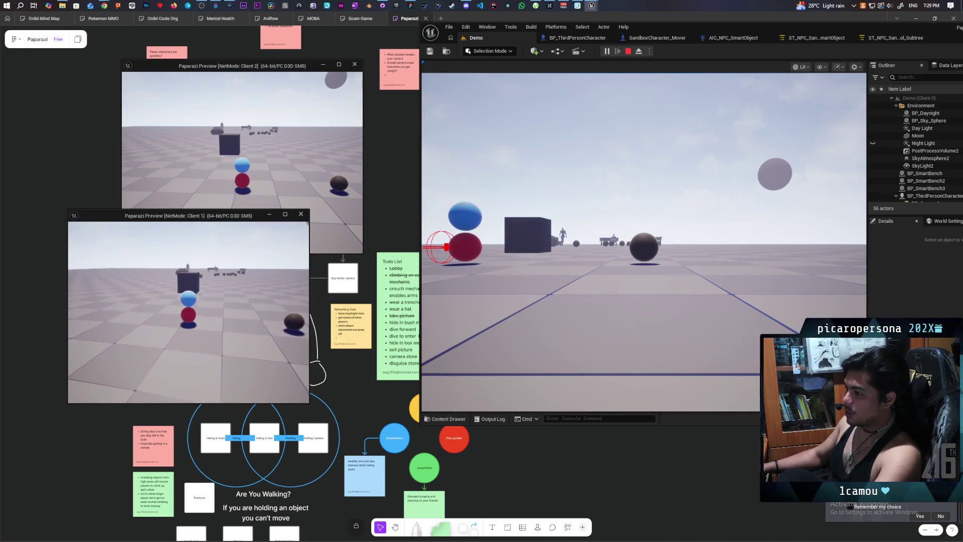
pyautogui.click(641, 240)
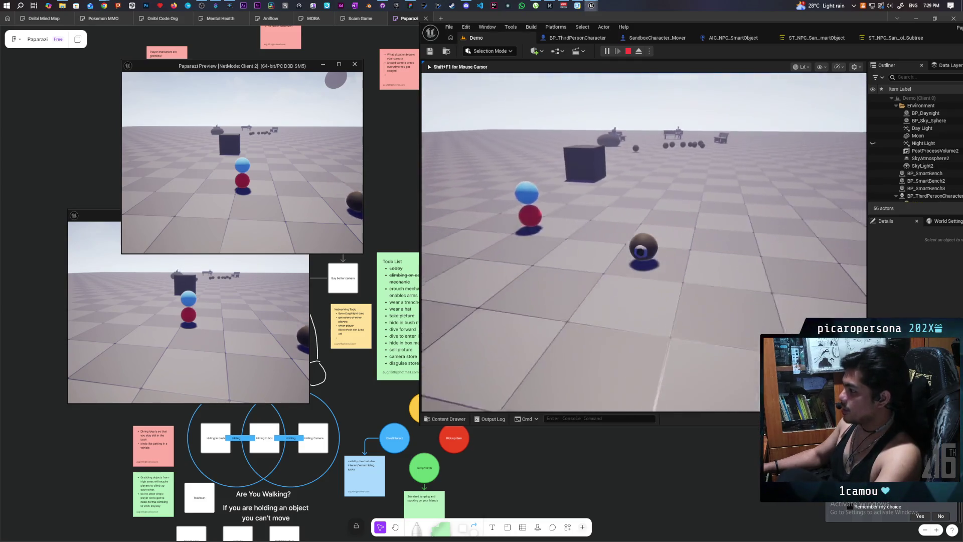
pyautogui.press('w')
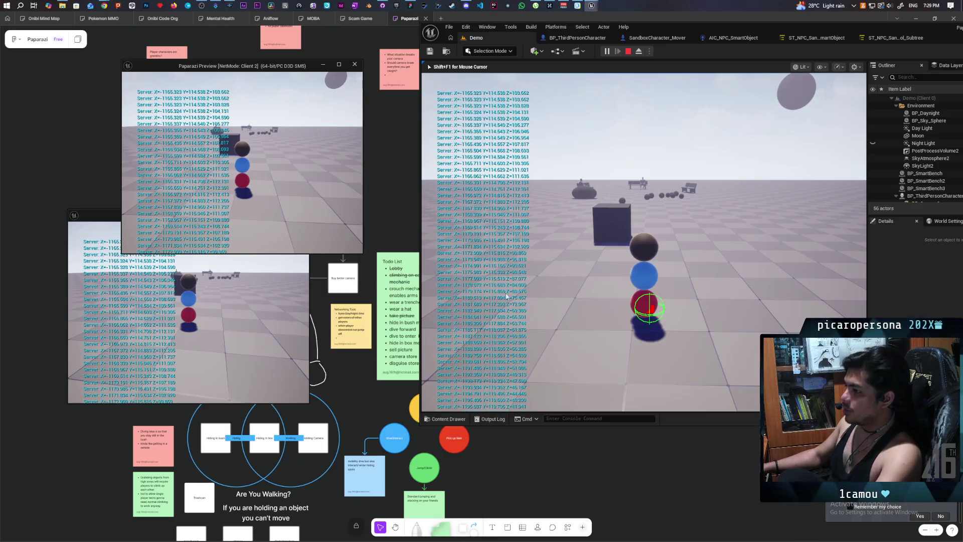
pyautogui.click(215, 324)
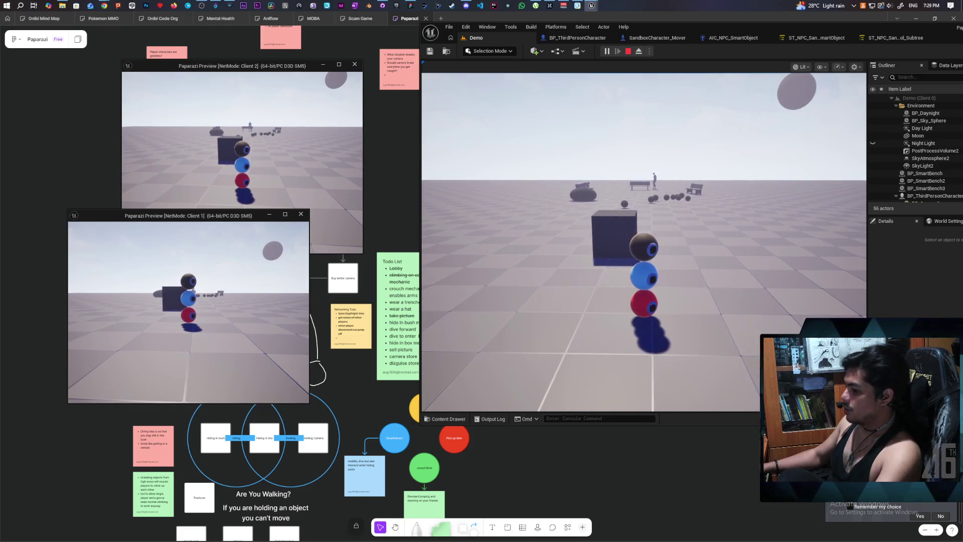
pyautogui.click(642, 240)
pyautogui.rightClick(641, 241)
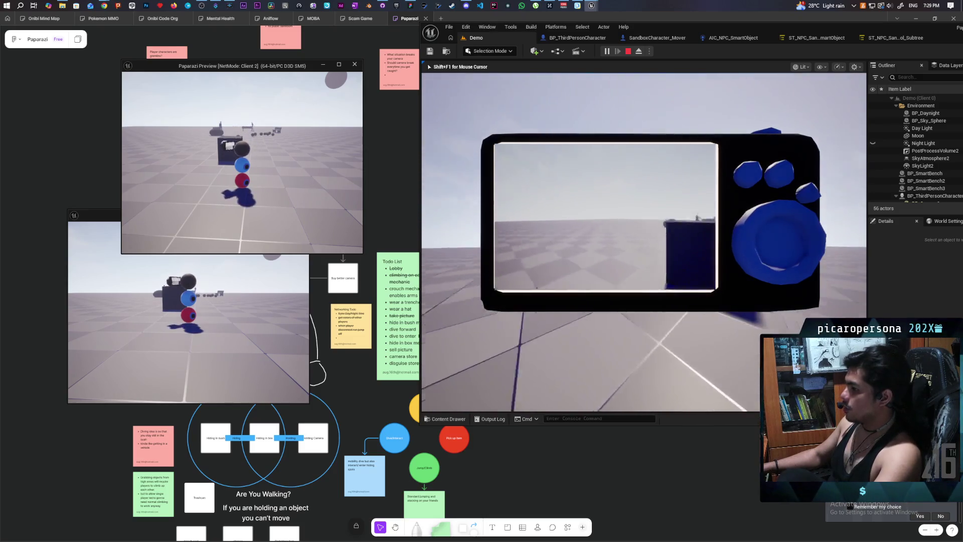
pyautogui.rightClick(642, 241)
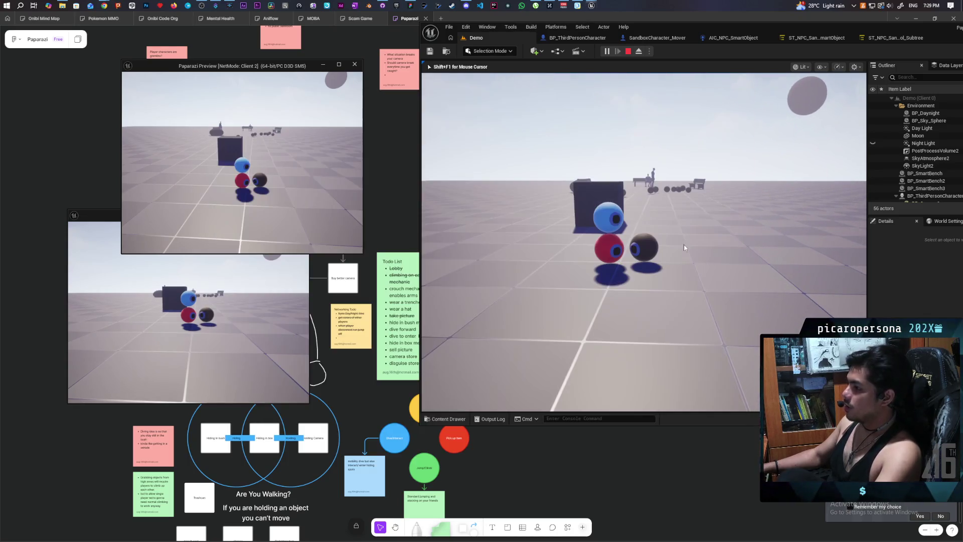
# Stack the blue ball onto the black ball and the red ball on top, raising Client 1's camera.
pyautogui.press('d')
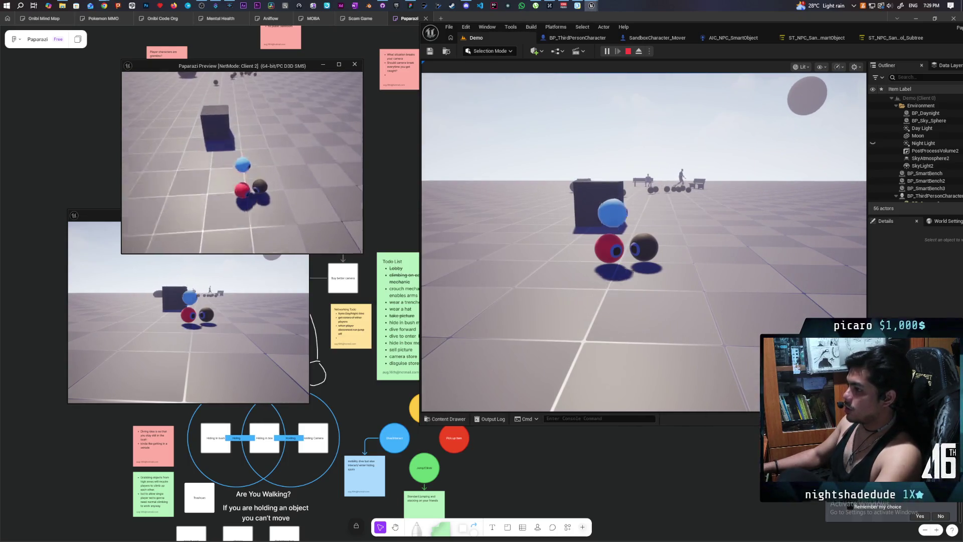
pyautogui.press('a')
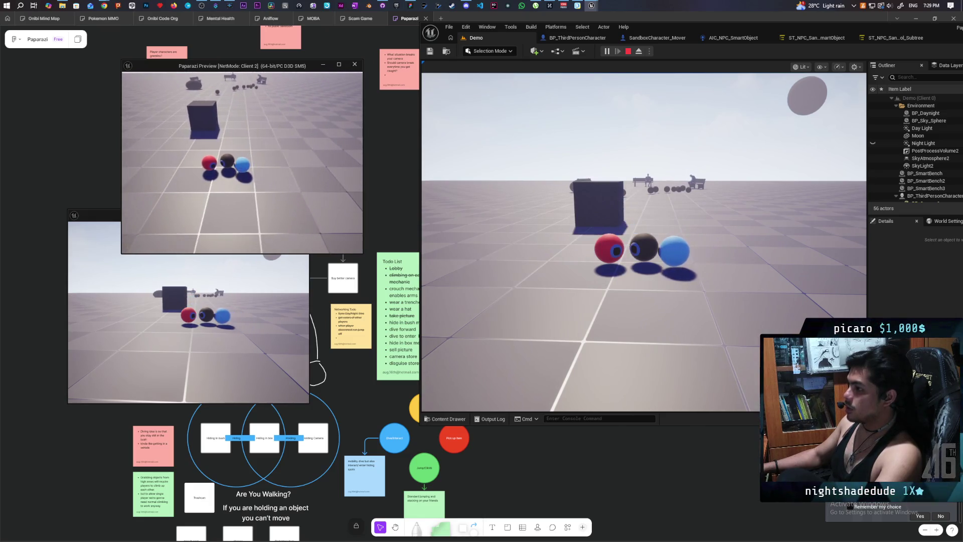
pyautogui.press('space')
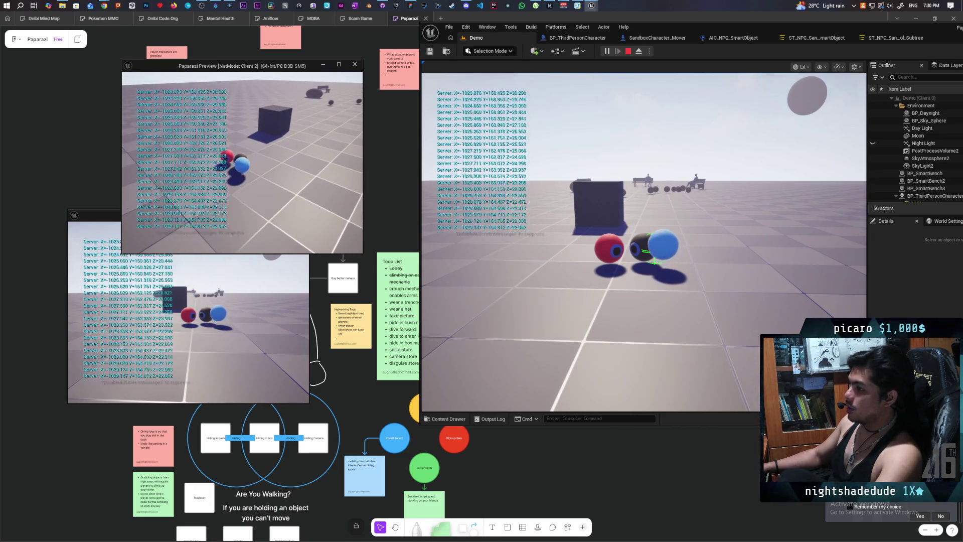
pyautogui.click(176, 313)
pyautogui.press('space')
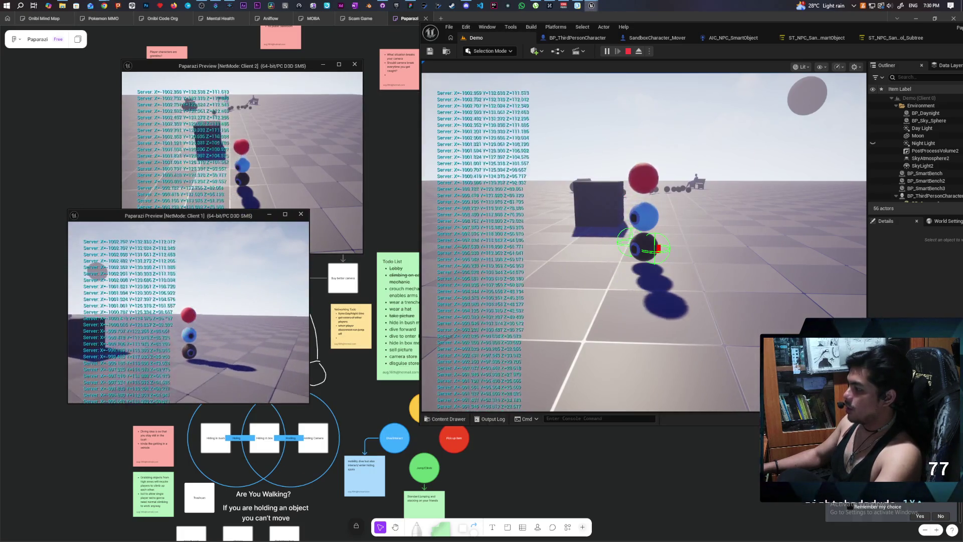
pyautogui.press('c')
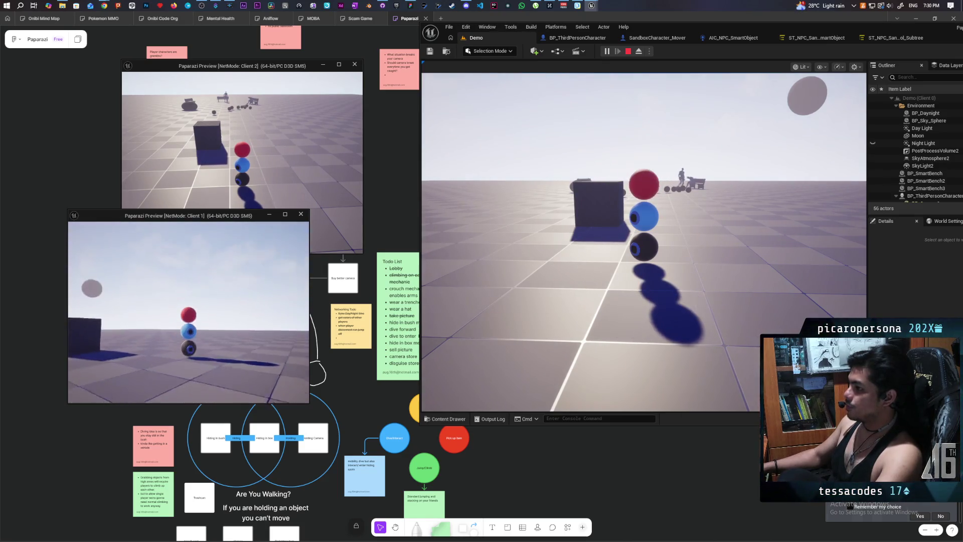
# Climb the dark rock, step back down, and raise the in-game camera to frame the benches.
pyautogui.click(642, 241)
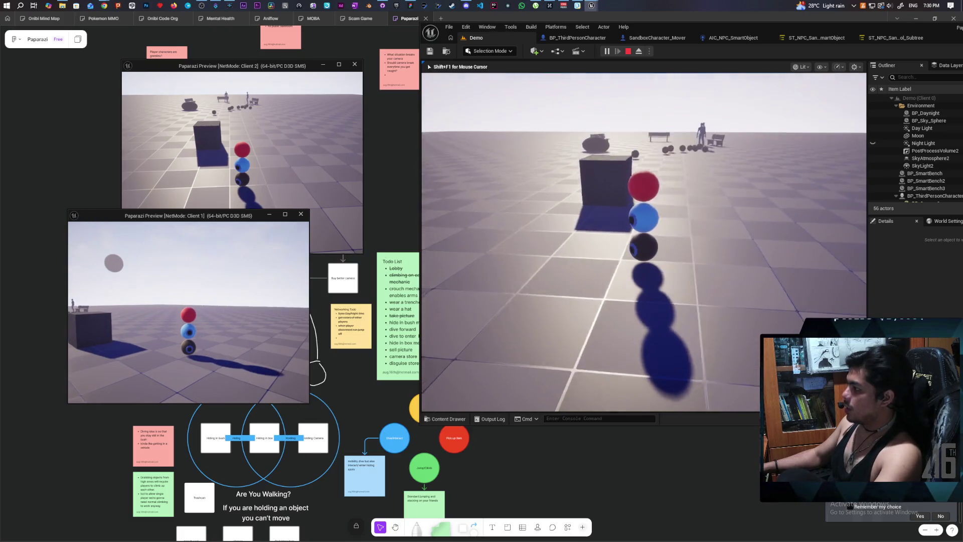
pyautogui.press('w')
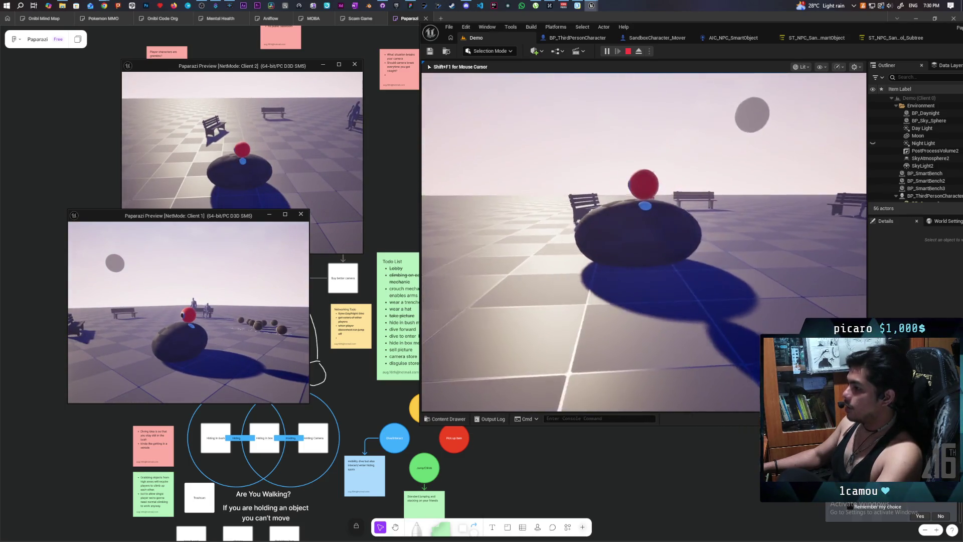
pyautogui.hotkey('shift', 'F1')
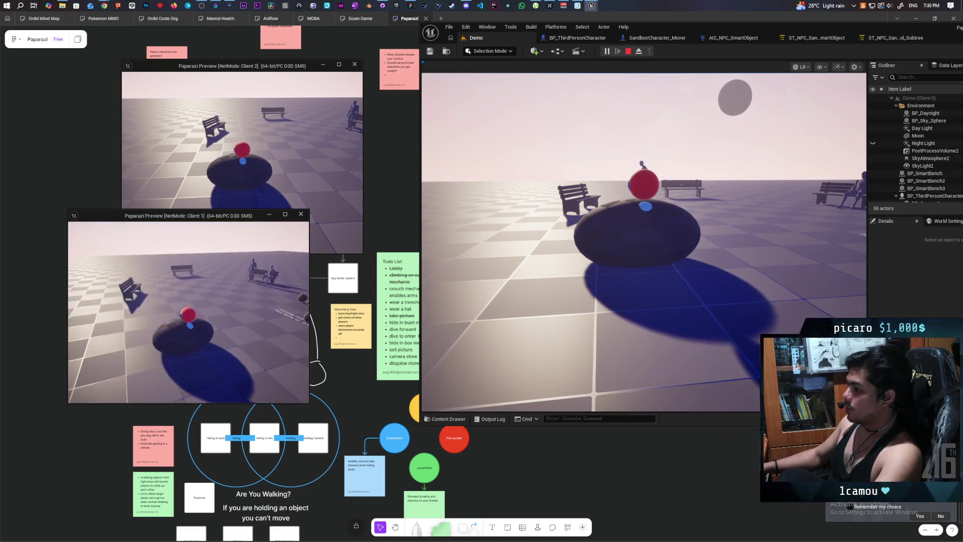
pyautogui.press('w')
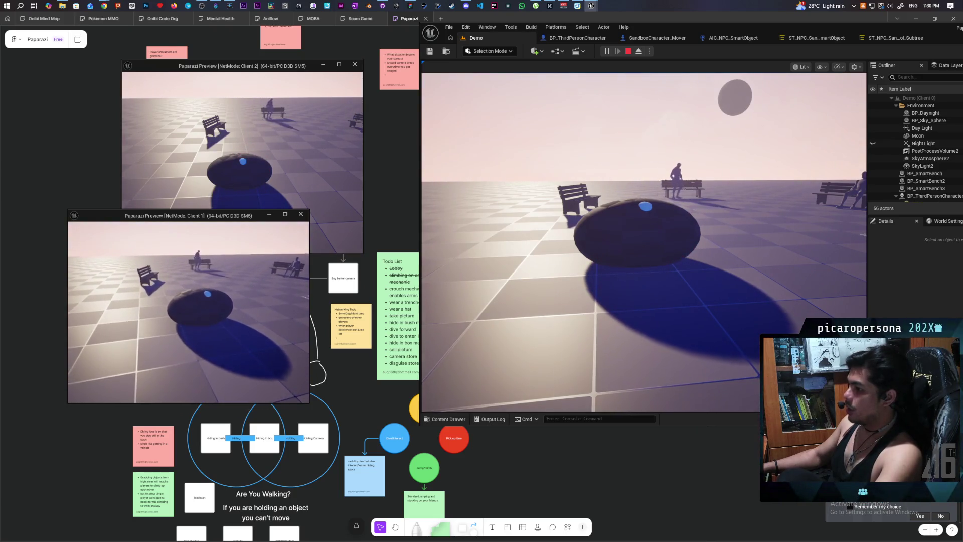
pyautogui.press('c')
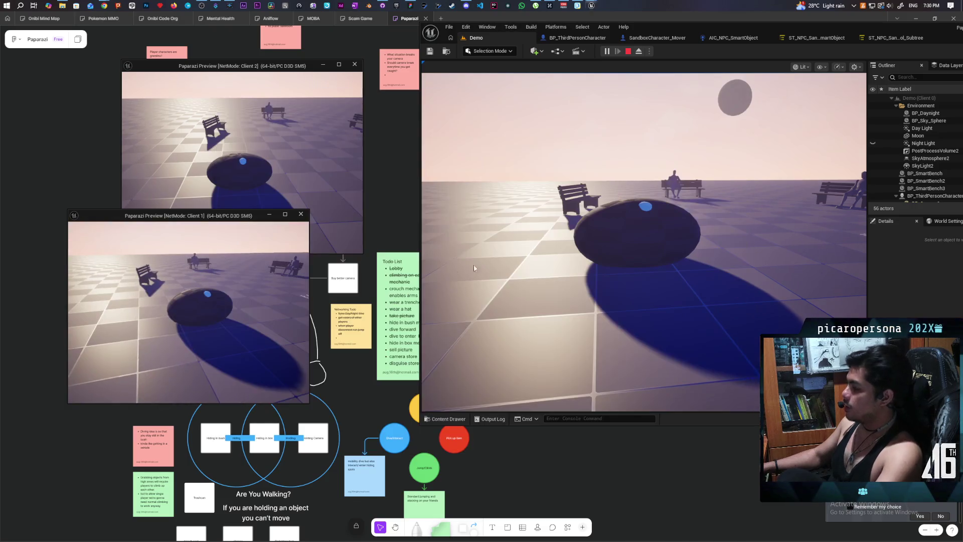
pyautogui.press('c')
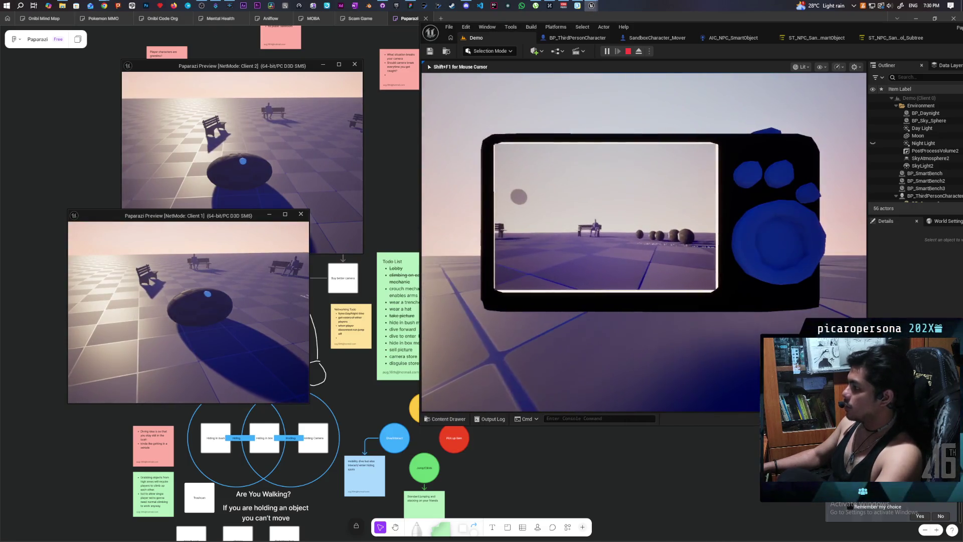
pyautogui.press('w')
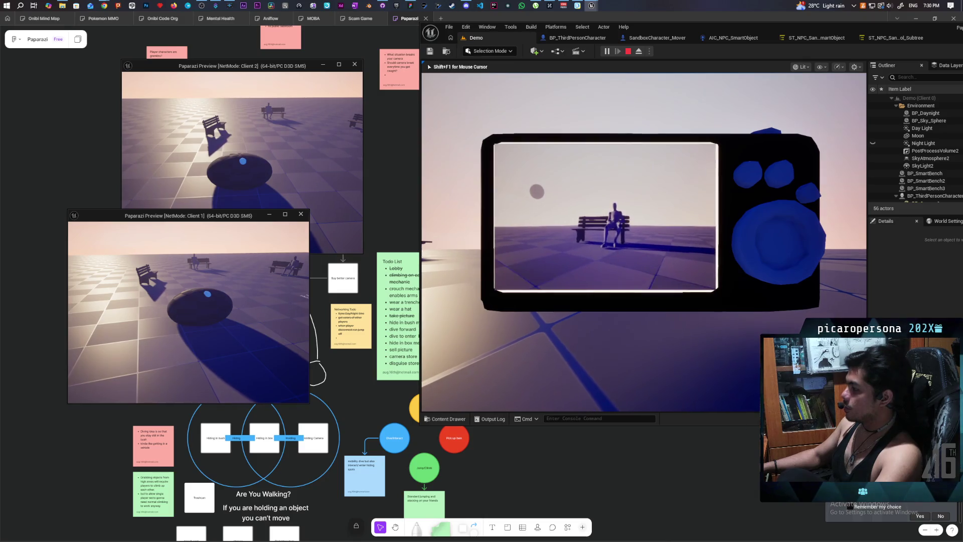
pyautogui.press('w')
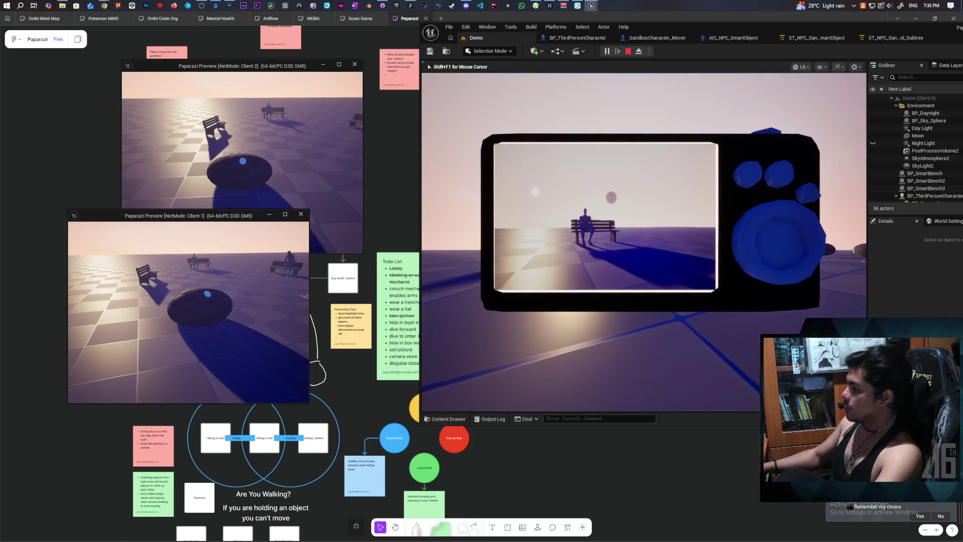
pyautogui.press('c')
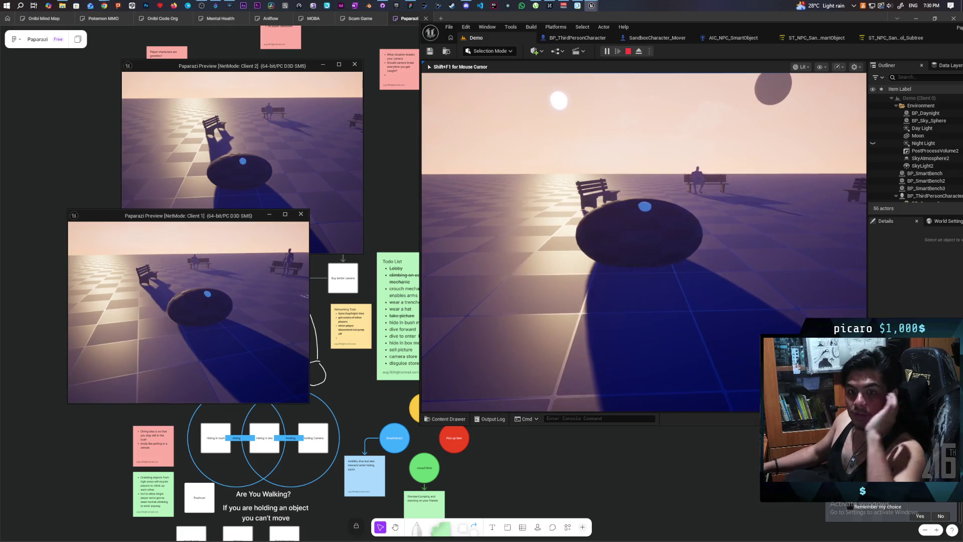
pyautogui.moveTo(644, 242)
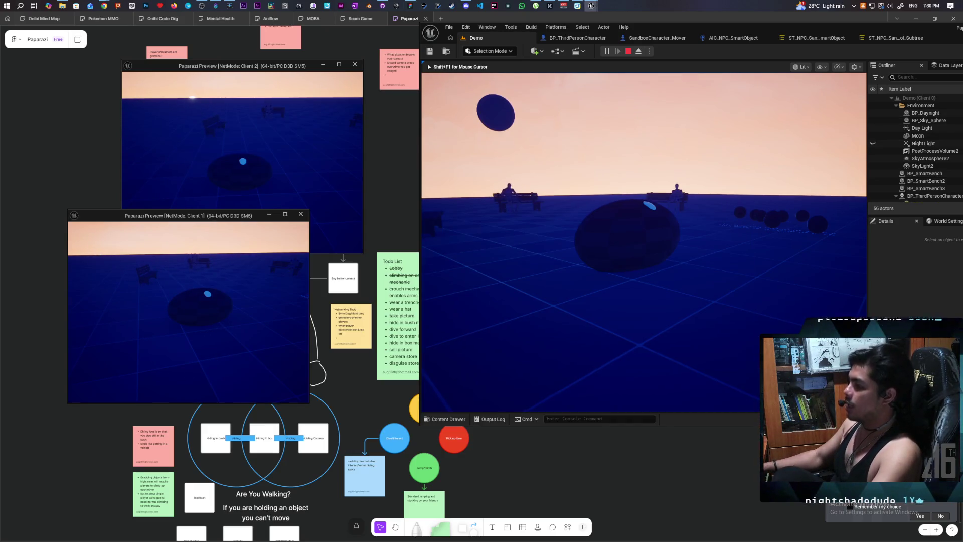
# Change the player sphere's appearance and move it out of the shadow toward the test spheres.
pyautogui.press('e')
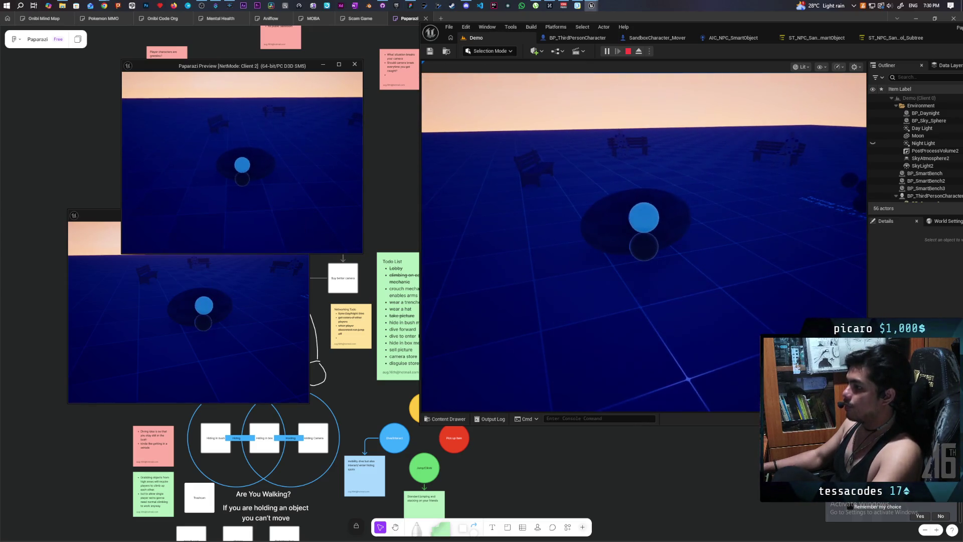
pyautogui.press('a')
pyautogui.click(692, 179)
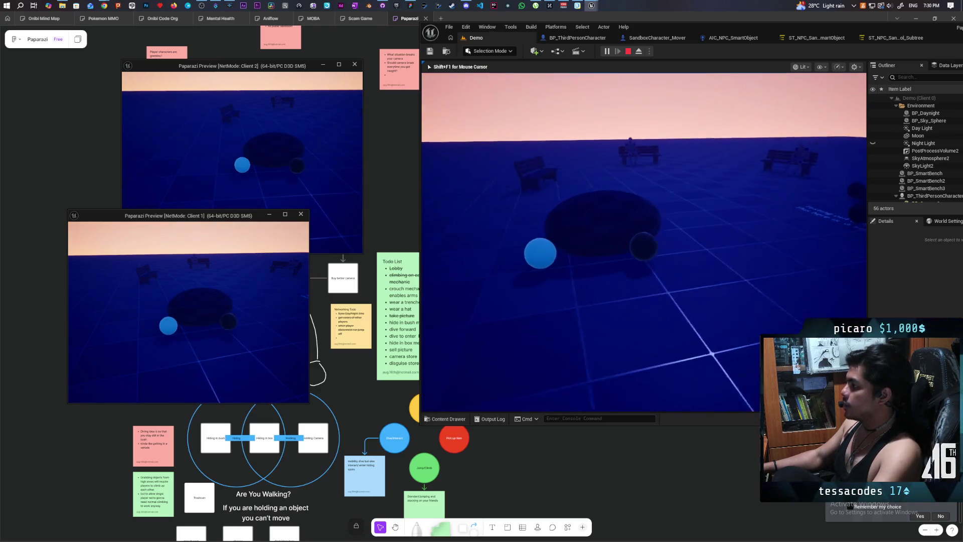
pyautogui.press('a')
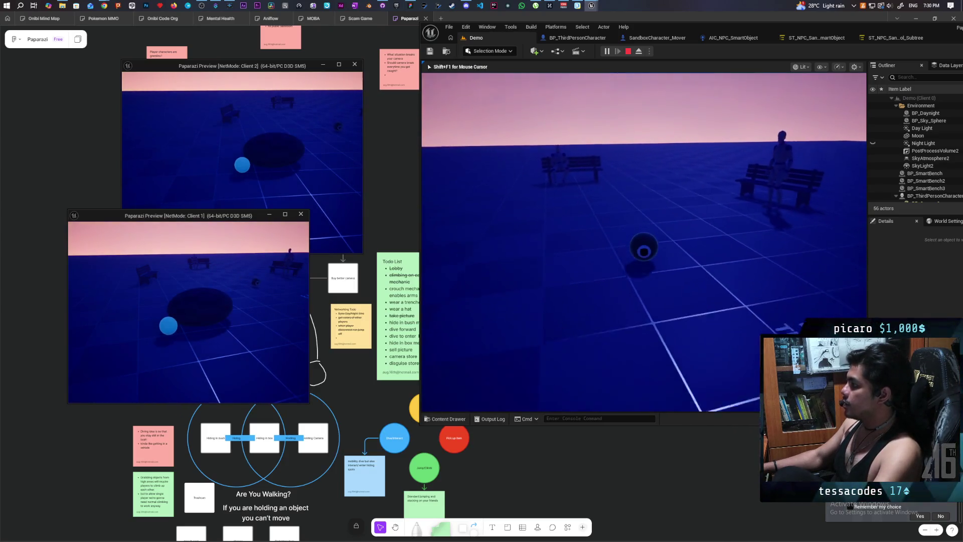
pyautogui.press('d')
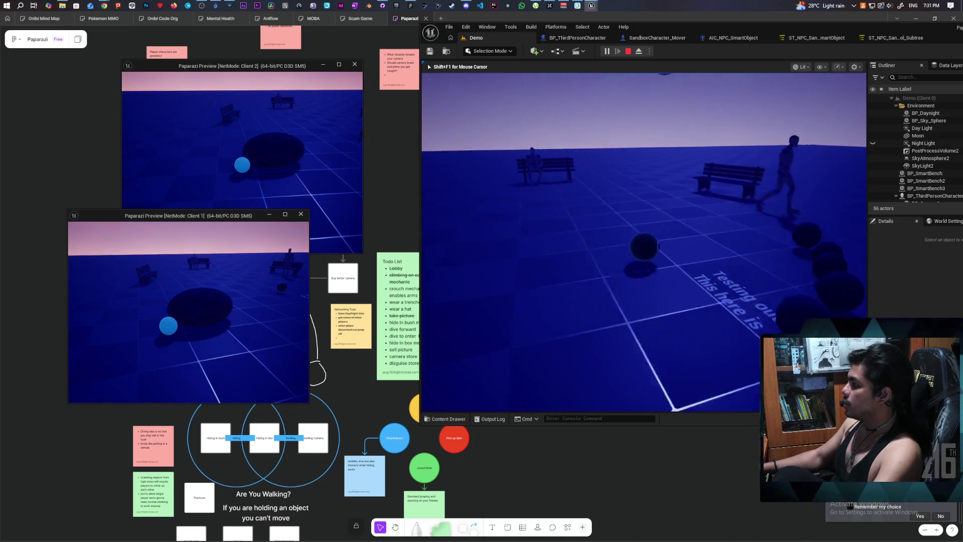
pyautogui.press('s')
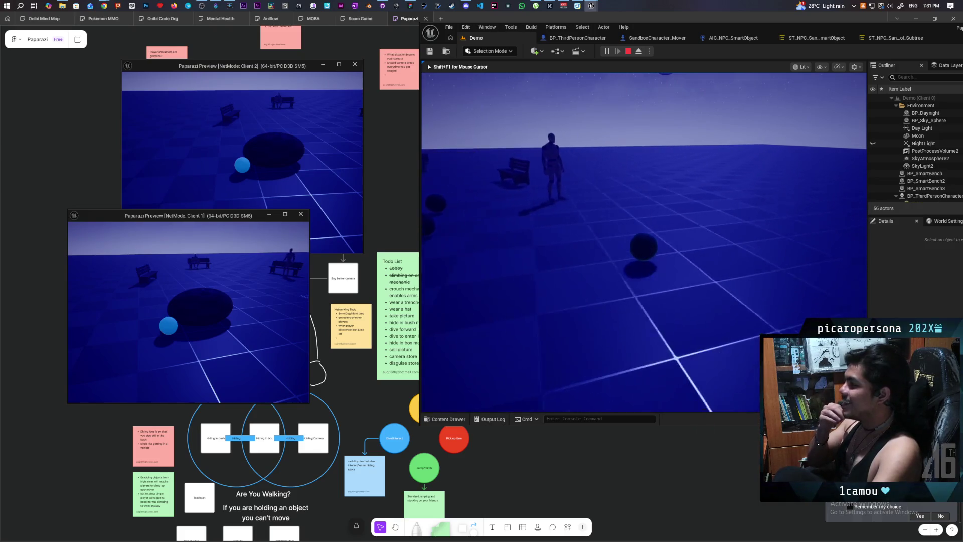
# Walk past the benches to view the floor text and other player, then stop the playtest.
pyautogui.press('w')
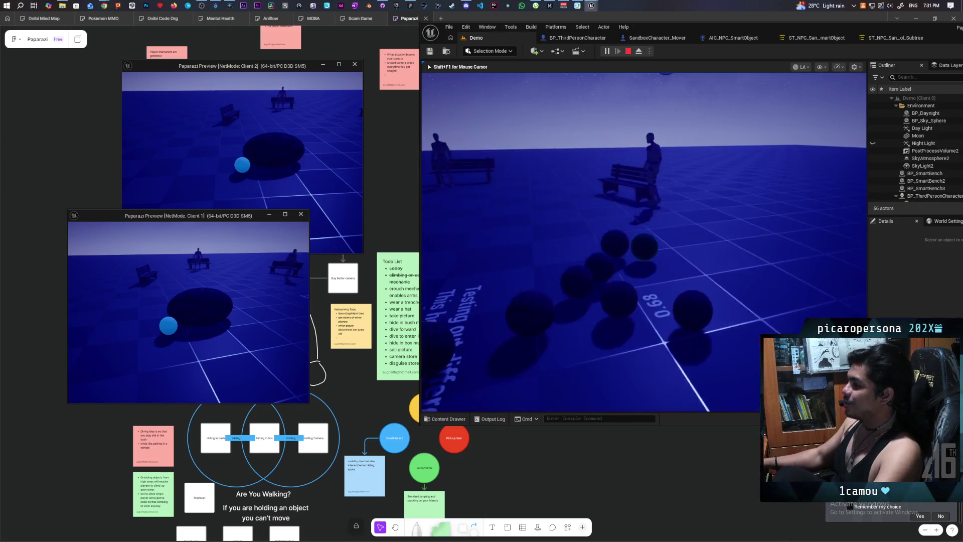
pyautogui.press('s')
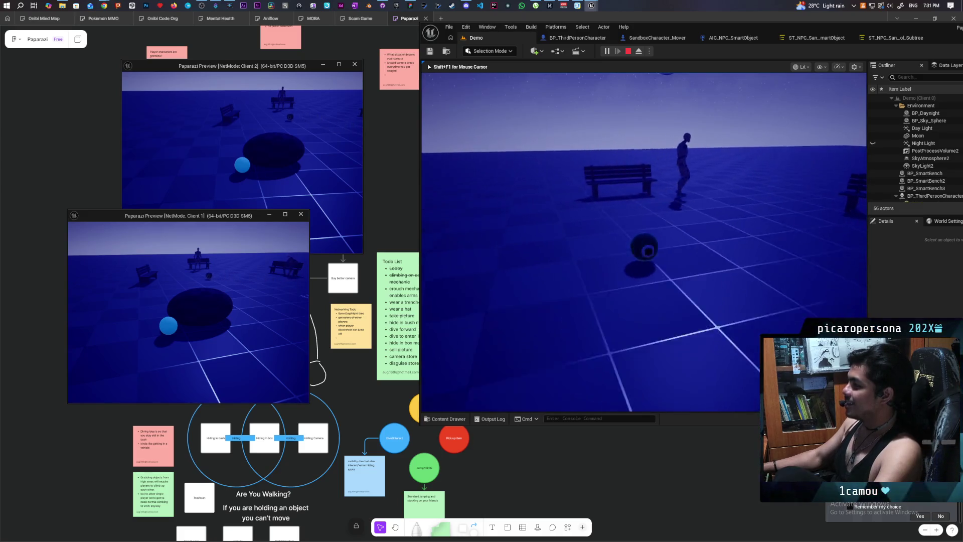
pyautogui.press('d')
pyautogui.press('a')
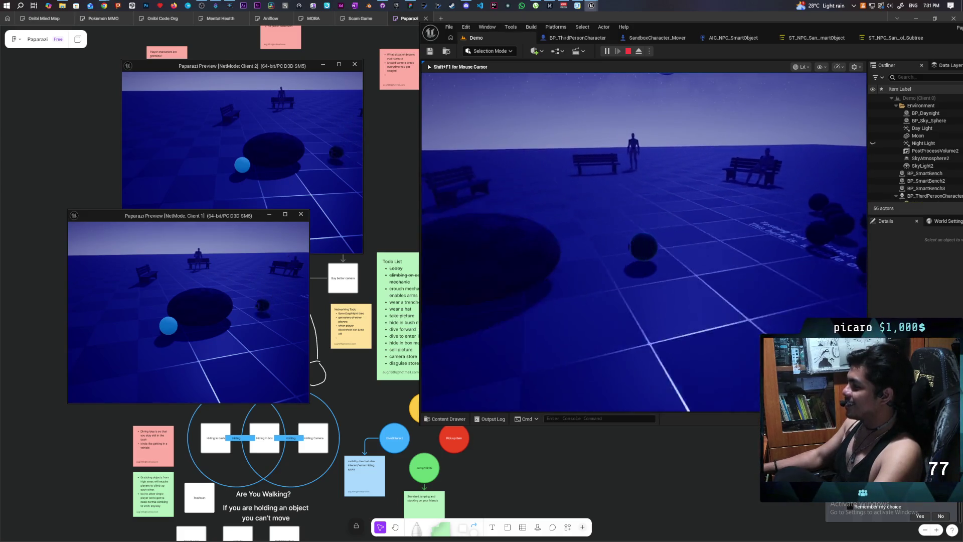
pyautogui.press('w')
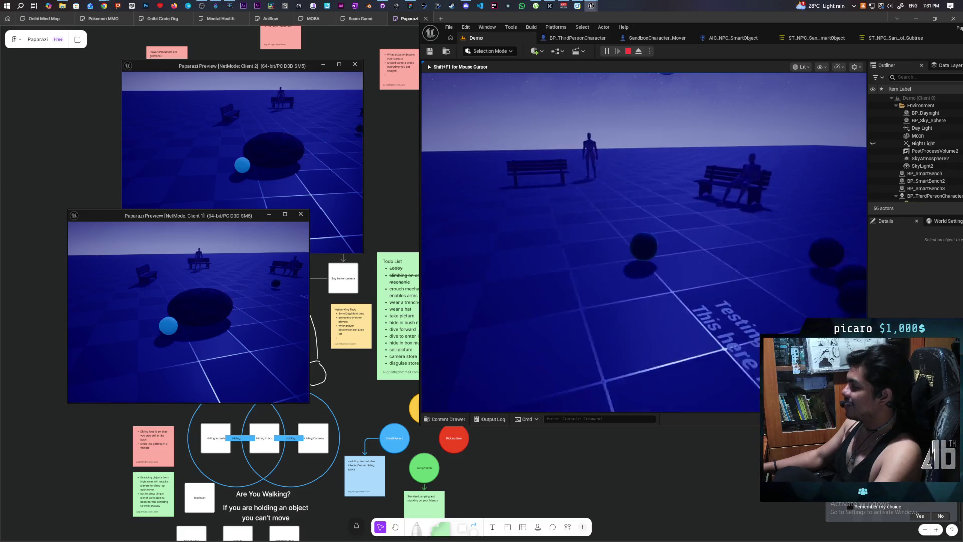
pyautogui.press('s')
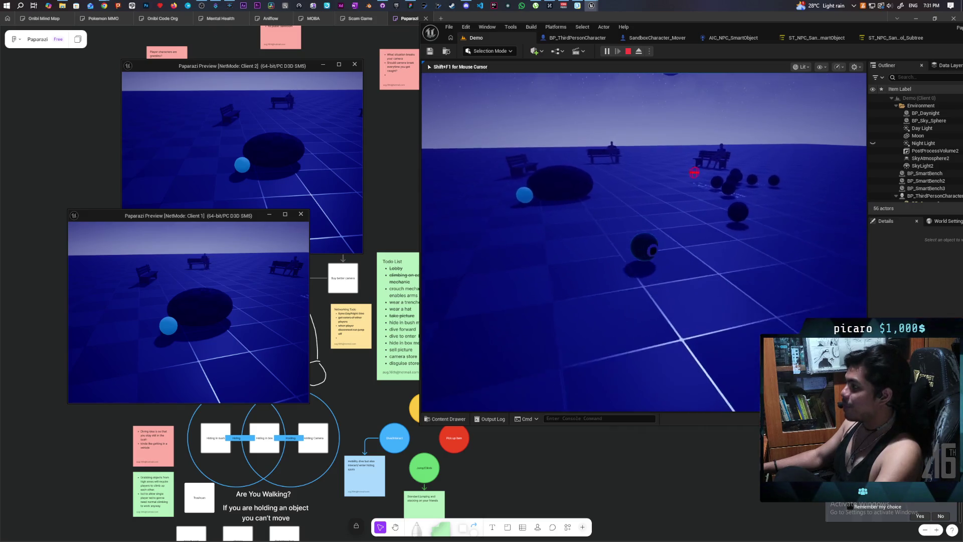
pyautogui.press('Escape')
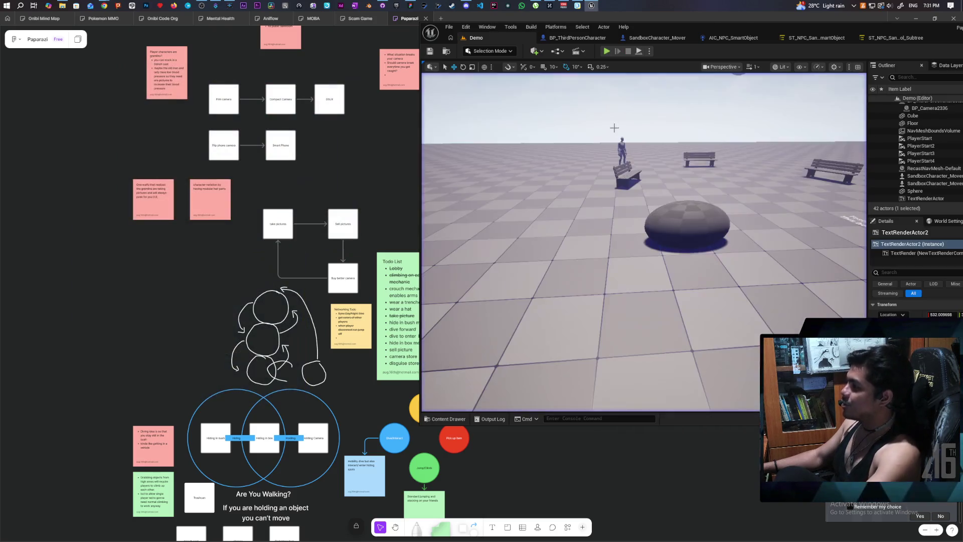
# Run a two-client playtest walking toward the benches, then stop and frame the 'Testing out different scales' text.
pyautogui.click(607, 51)
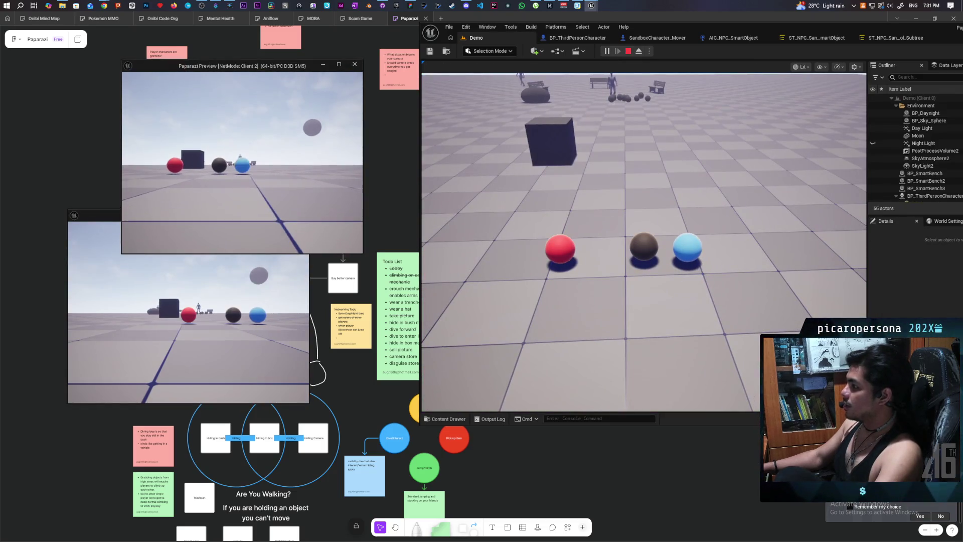
pyautogui.press('w')
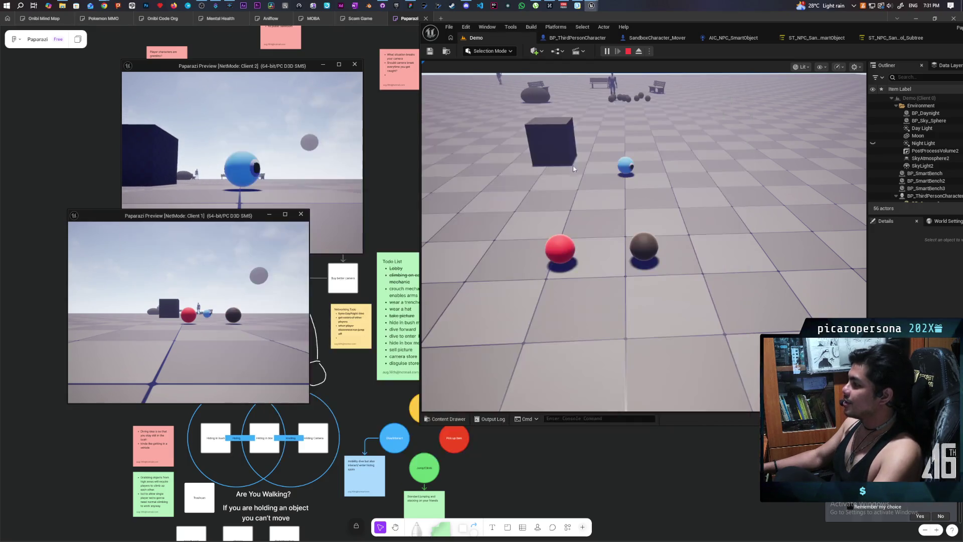
pyautogui.click(573, 169)
pyautogui.press('w')
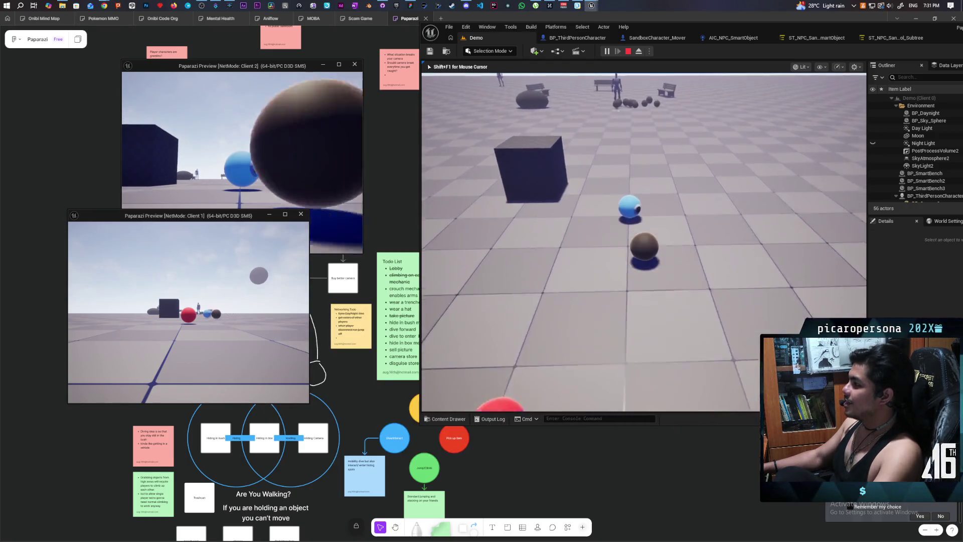
pyautogui.press('w')
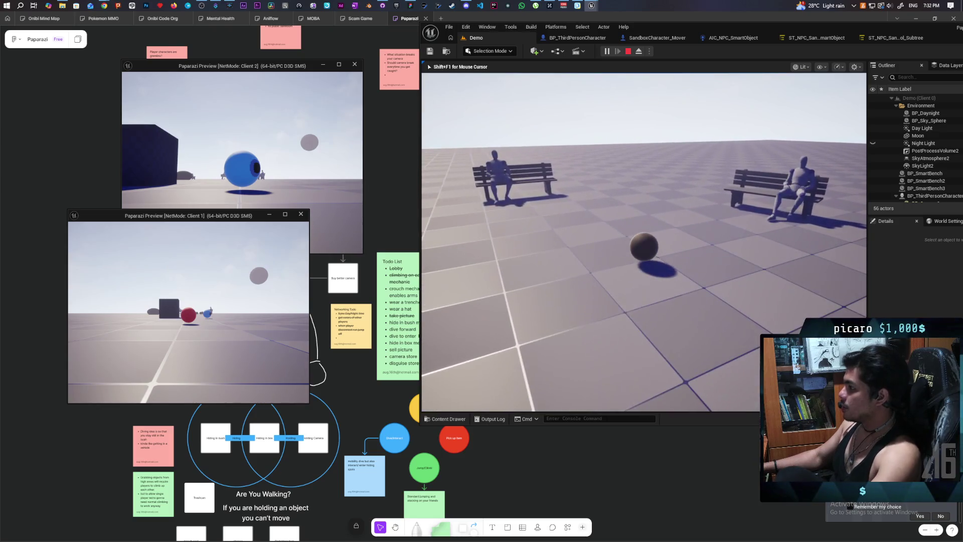
pyautogui.press('Escape')
pyautogui.press('f')
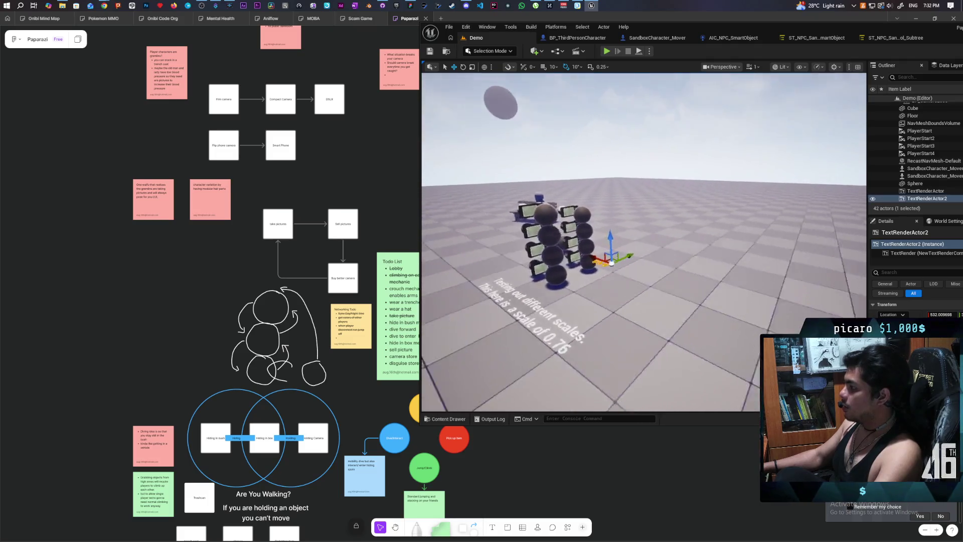
# Select the camera prop beside the mannequin and frame it in the viewport.
pyautogui.scroll(-3, 643, 242)
pyautogui.scroll(6, 643, 242)
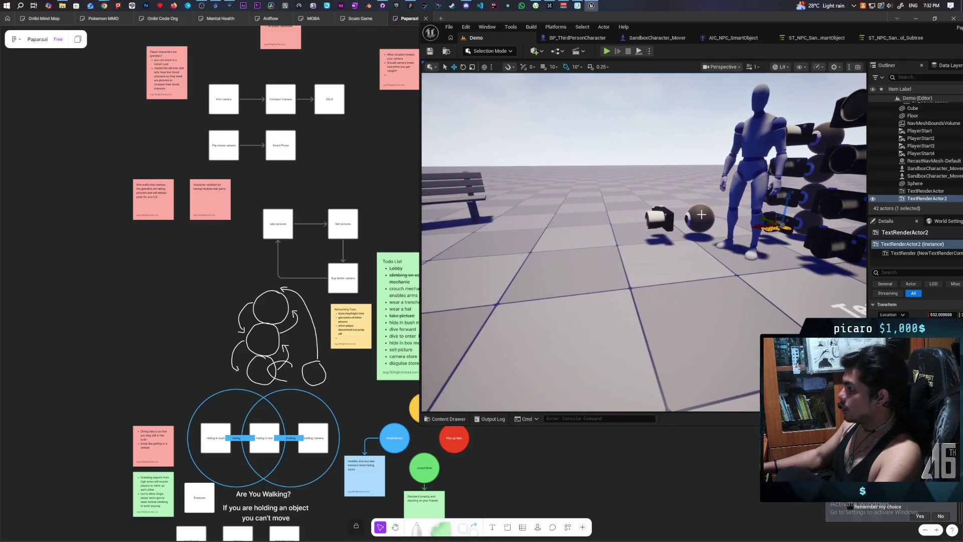
pyautogui.click(657, 217)
pyautogui.press('f')
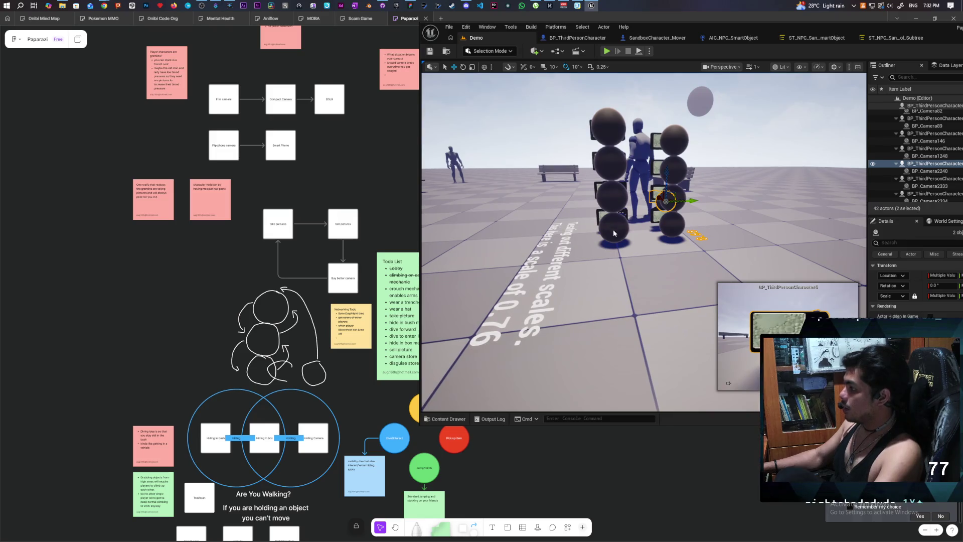
# Select all the stacked camera-holding characters in the left and right columns.
pyautogui.keyDown('ctrl'); pyautogui.click(612, 229); pyautogui.keyUp('ctrl')
pyautogui.keyDown('ctrl'); pyautogui.click(610, 195); pyautogui.keyUp('ctrl')
pyautogui.keyDown('ctrl'); pyautogui.click(610, 163); pyautogui.keyUp('ctrl')
pyautogui.keyDown('ctrl'); pyautogui.click(608, 127); pyautogui.keyUp('ctrl')
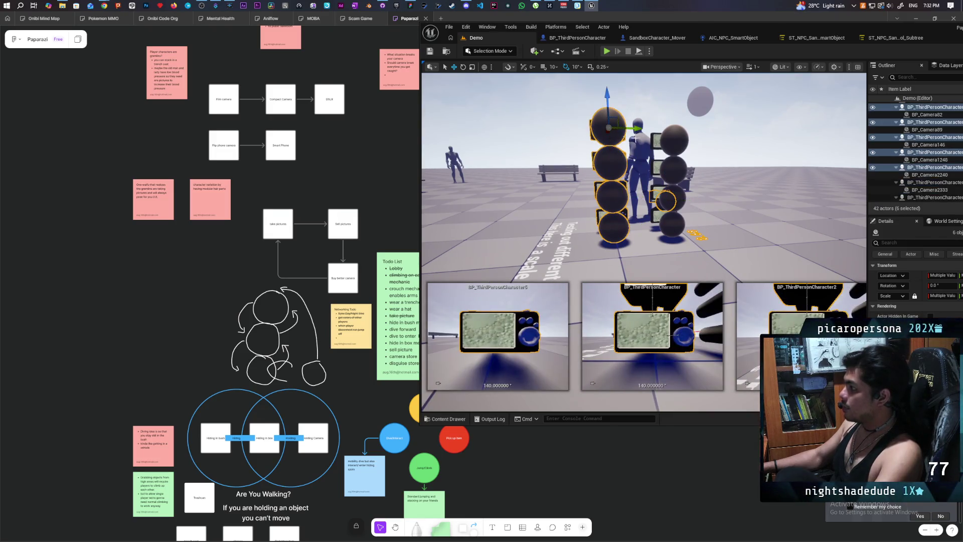
pyautogui.keyDown('ctrl'); pyautogui.click(680, 140); pyautogui.keyUp('ctrl')
pyautogui.keyDown('ctrl'); pyautogui.click(673, 169); pyautogui.keyUp('ctrl')
pyautogui.keyDown('ctrl'); pyautogui.click(672, 198); pyautogui.keyUp('ctrl')
pyautogui.keyDown('ctrl'); pyautogui.click(675, 230); pyautogui.keyUp('ctrl')
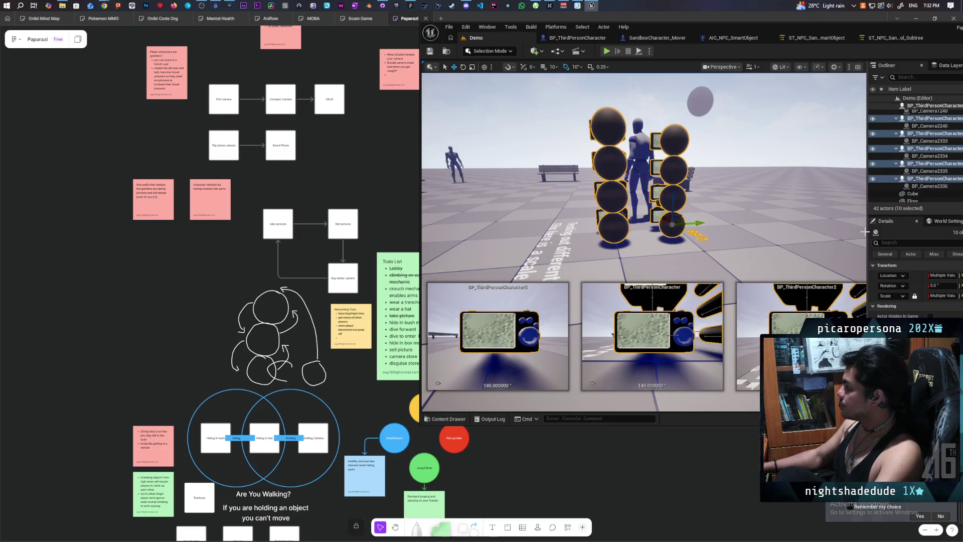
# Widen the Details panel, search 'den', and tick Actor Hidden In Game for the characters.
pyautogui.moveTo(867, 230); pyautogui.dragTo(728, 230)
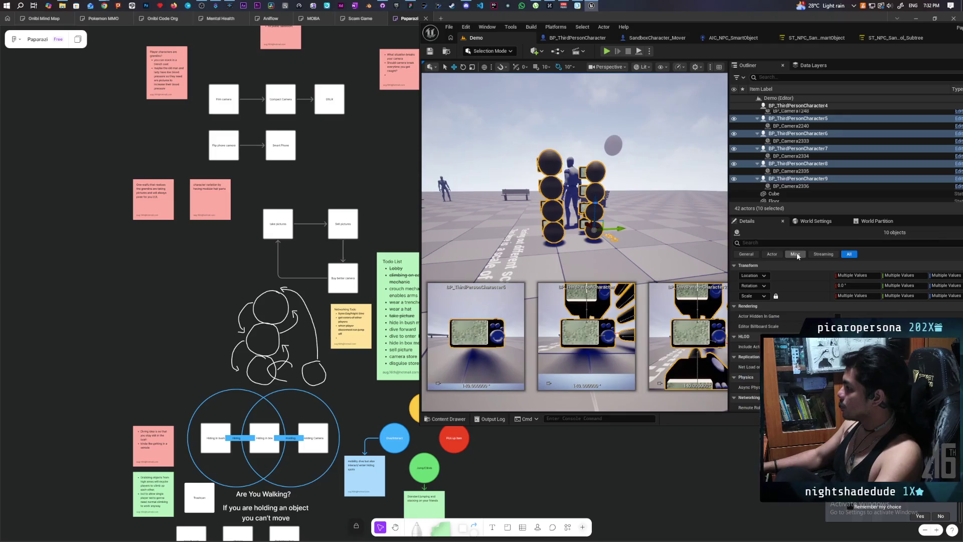
pyautogui.click(785, 242)
pyautogui.write('hid')
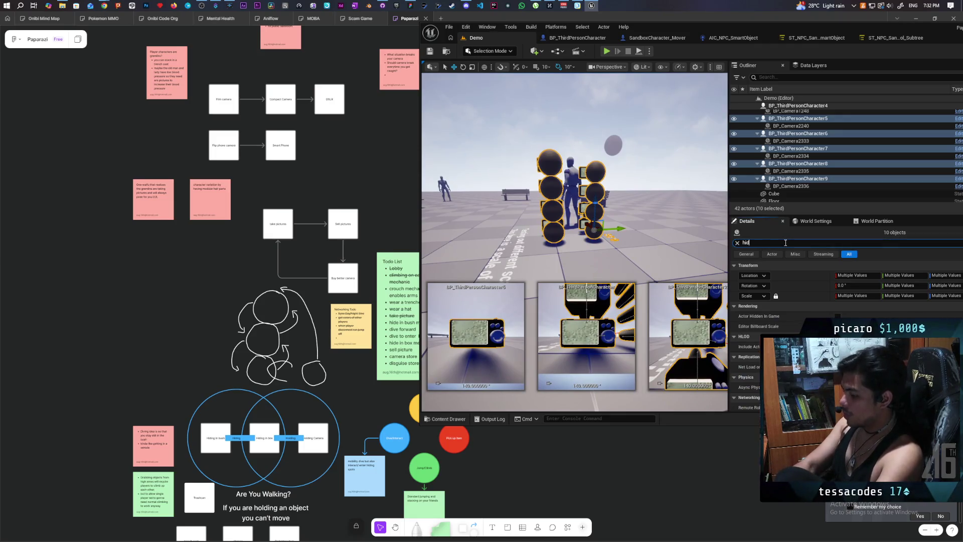
pyautogui.write('den')
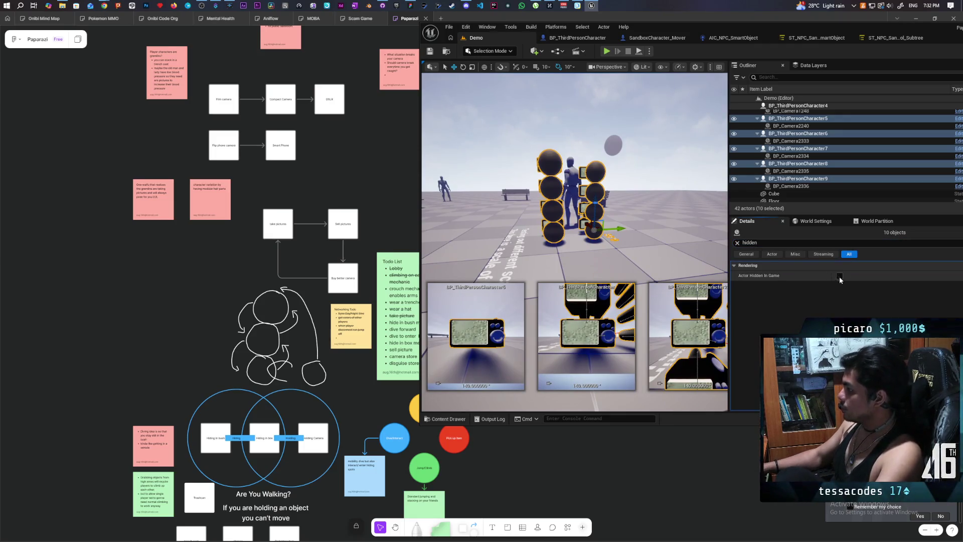
pyautogui.click(839, 275)
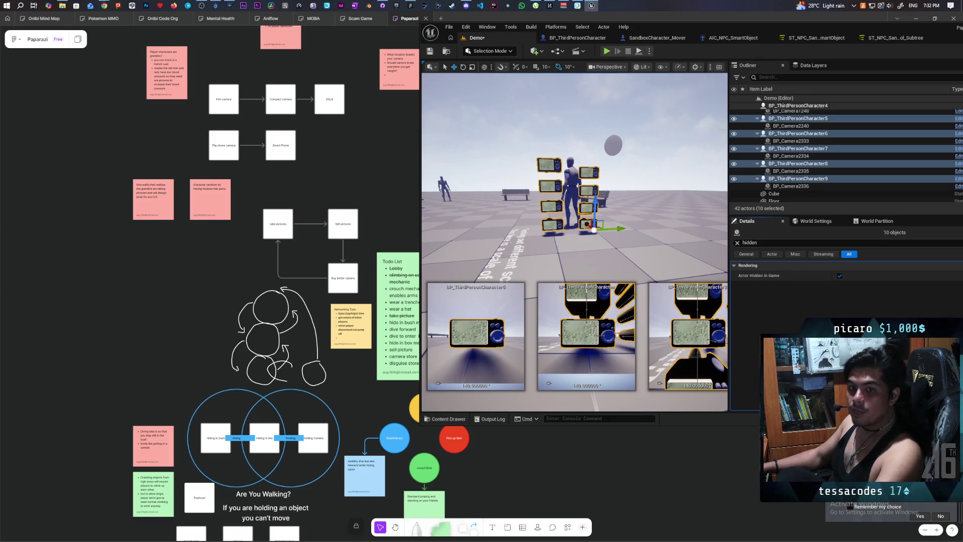
# Restore the viewport size and orbit and fly around the hidden characters to inspect them.
pyautogui.moveTo(728, 107); pyautogui.dragTo(813, 107)
pyautogui.moveTo(598, 149); pyautogui.dragTo(461, 150)
pyautogui.scroll(5, 617, 175)
pyautogui.press('f')
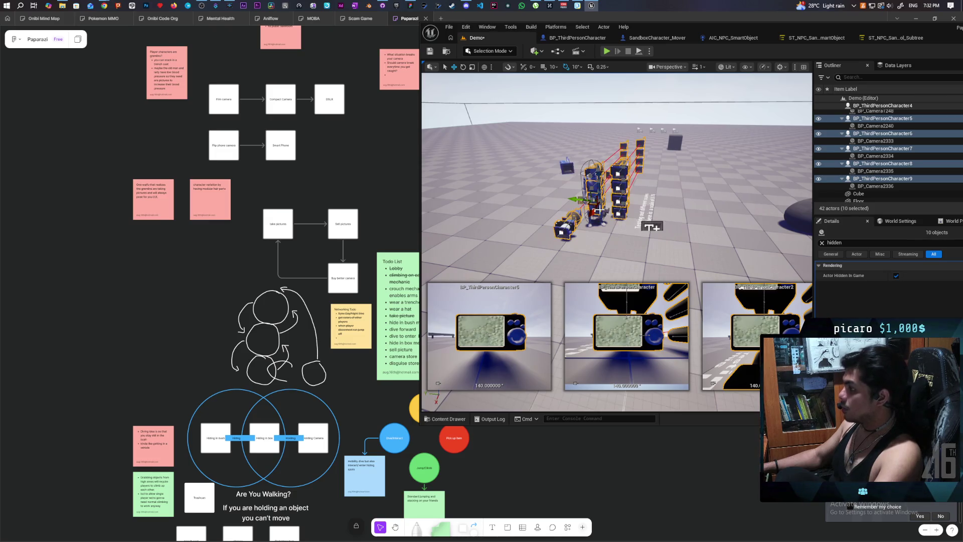
pyautogui.moveTo(645, 192)
pyautogui.mouseDown()
pyautogui.moveTo(632, 151)
pyautogui.moveTo(633, 211)
pyautogui.moveTo(612, 200)
pyautogui.moveTo(627, 195)
pyautogui.mouseUp()
pyautogui.scroll(-5, 617, 226)
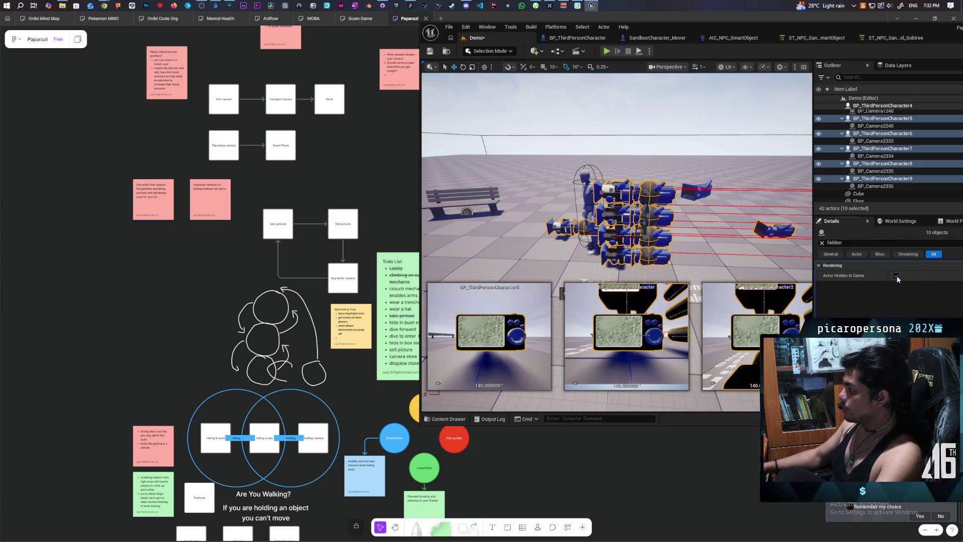
pyautogui.moveTo(607, 167)
pyautogui.mouseDown()
pyautogui.moveTo(596, 173)
pyautogui.moveTo(612, 171)
pyautogui.mouseUp()
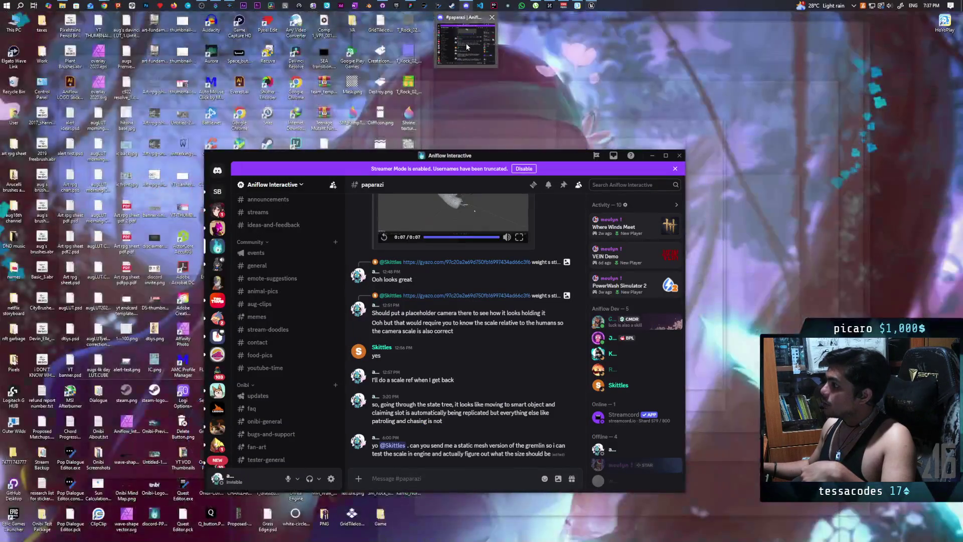
# Watch the shared Gyazo model clip full screen in Discord's paparazi channel.
pyautogui.click(466, 46)
pyautogui.click(520, 350)
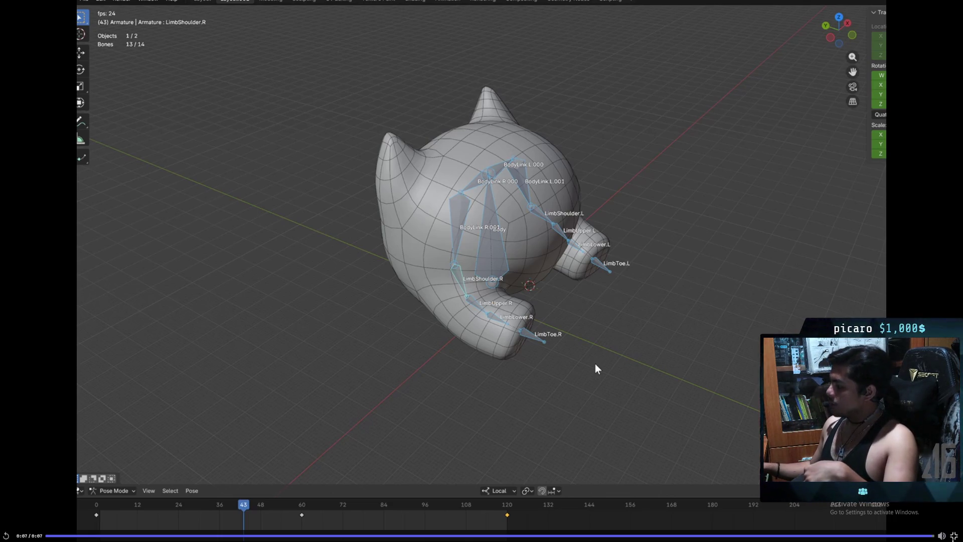
pyautogui.press('Escape')
pyautogui.scroll(2, 497, 310)
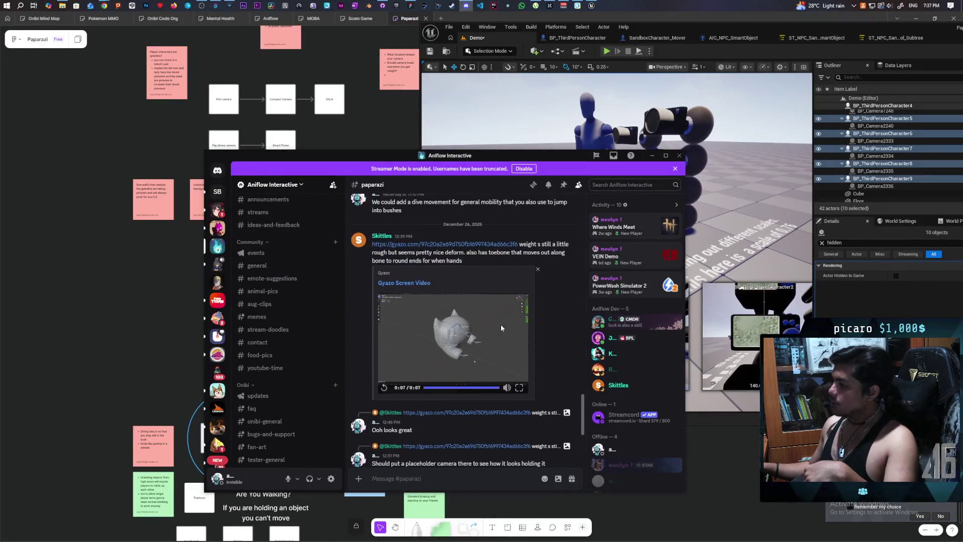
pyautogui.scroll(3, 501, 328)
pyautogui.scroll(-2, 500, 328)
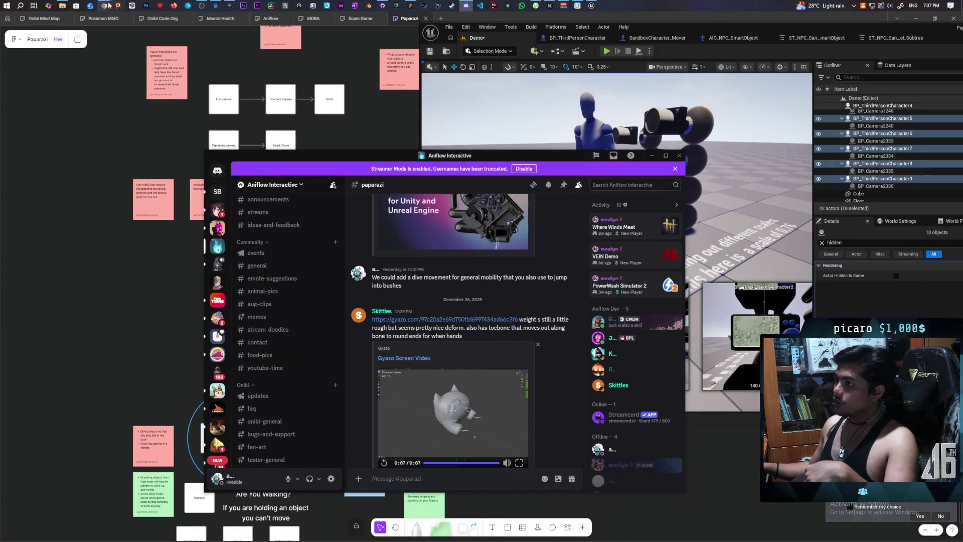
# Open the Gyazo video tab in Chrome and pause the clip.
pyautogui.moveTo(110, 5)
pyautogui.click(462, 47)
pyautogui.click(596, 22)
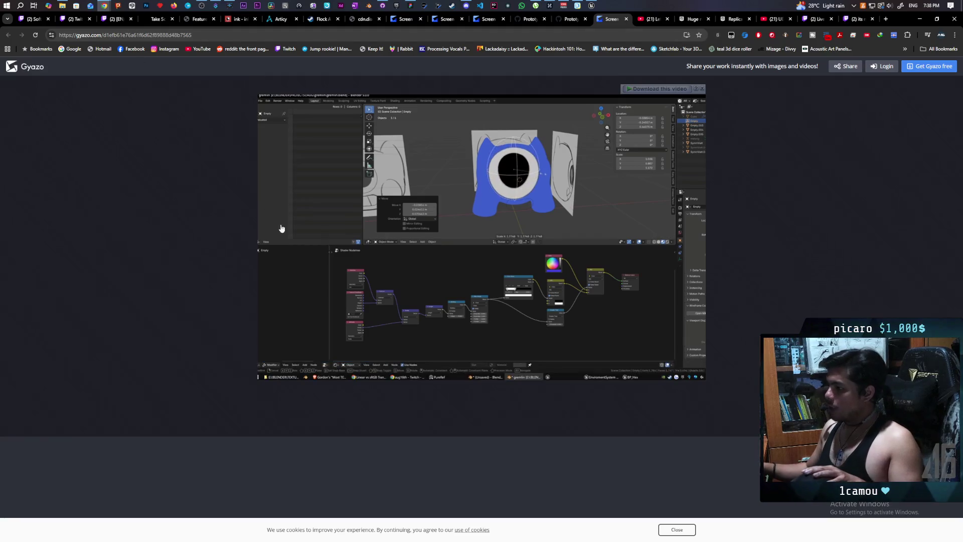
pyautogui.click(270, 371)
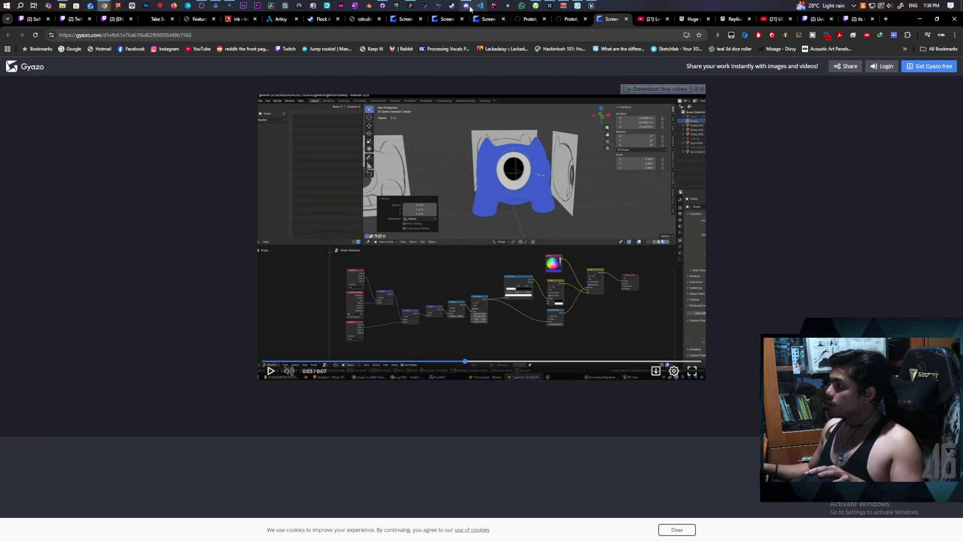
# Return to Discord, then bring up the Paparazi design board.
pyautogui.click(466, 6)
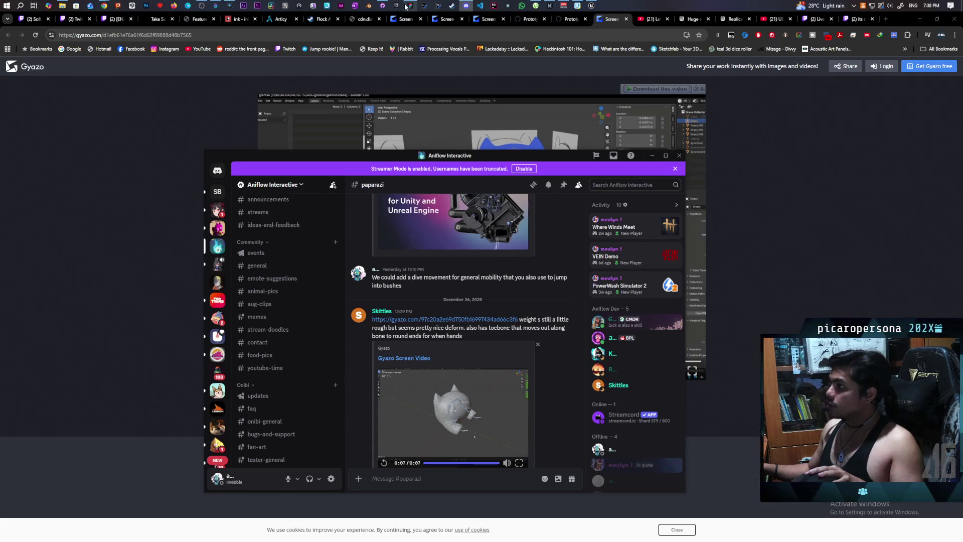
pyautogui.click(410, 6)
pyautogui.scroll(-5, 430, 290)
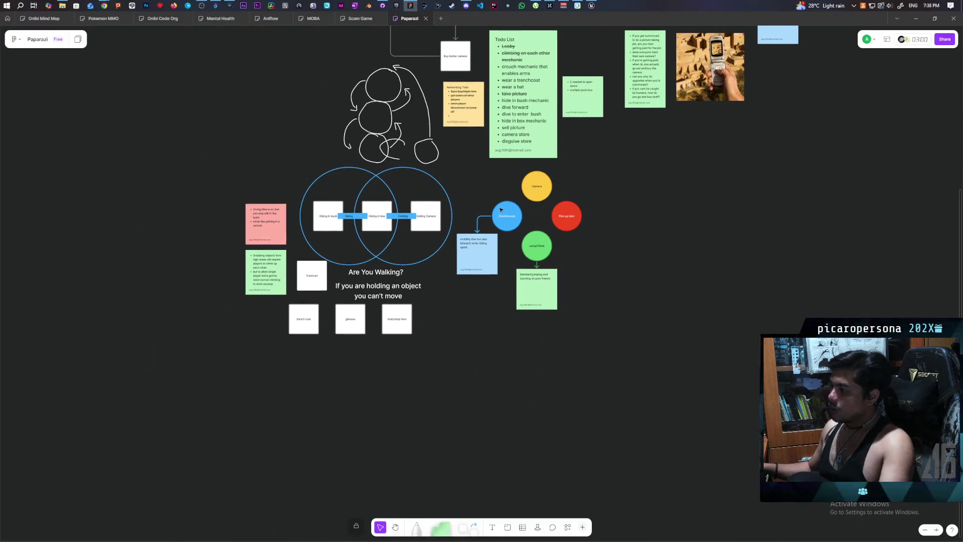
# Zoom onto the Venn diagram, marquee-select then deselect the Dive/Interact circle, and select the Hiding In box card.
pyautogui.scroll(3, 412, 213)
pyautogui.scroll(3, 412, 212)
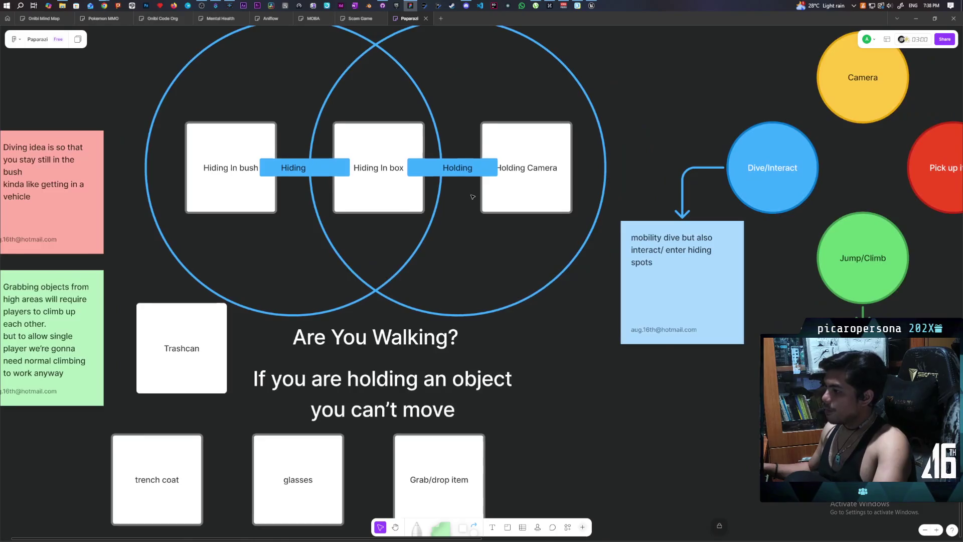
pyautogui.scroll(-2, 466, 227)
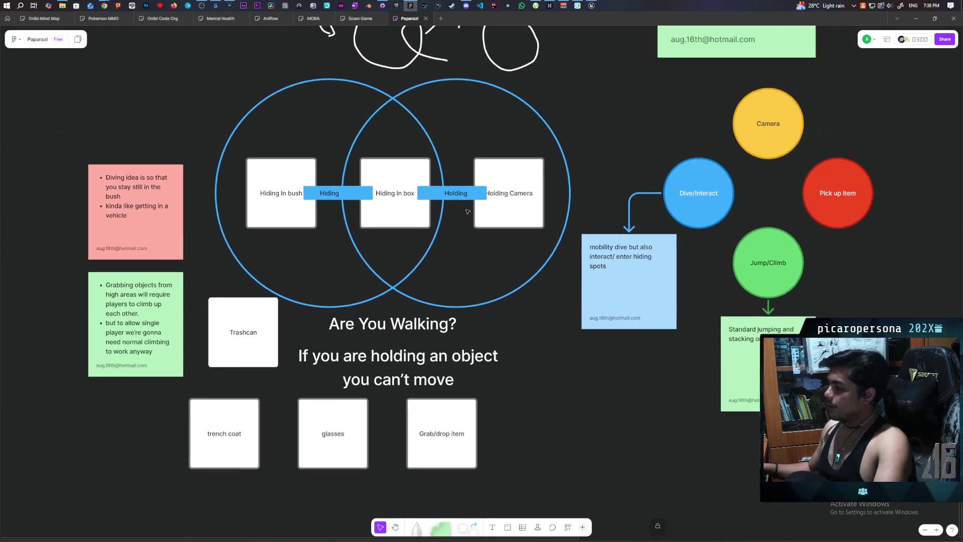
pyautogui.moveTo(596, 122); pyautogui.dragTo(652, 281)
pyautogui.click(850, 274)
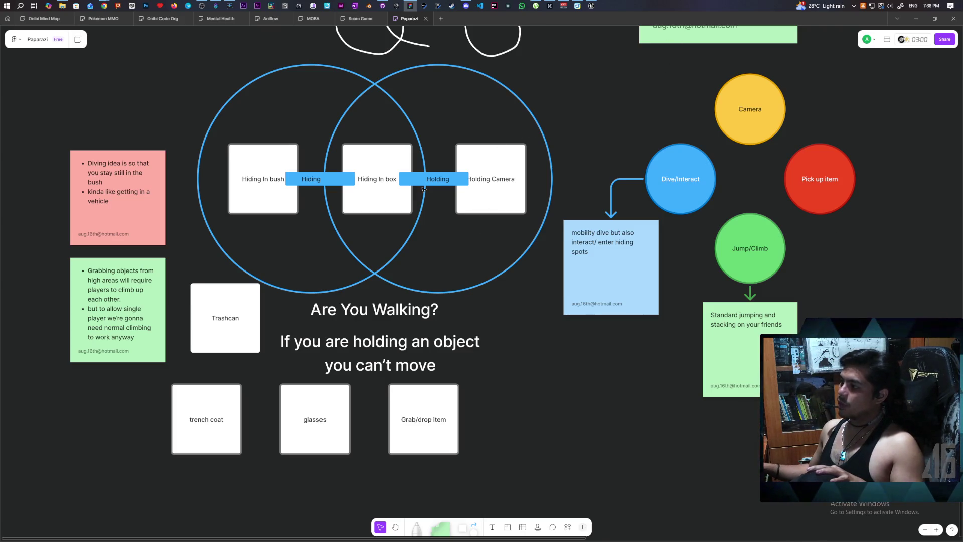
pyautogui.click(383, 203)
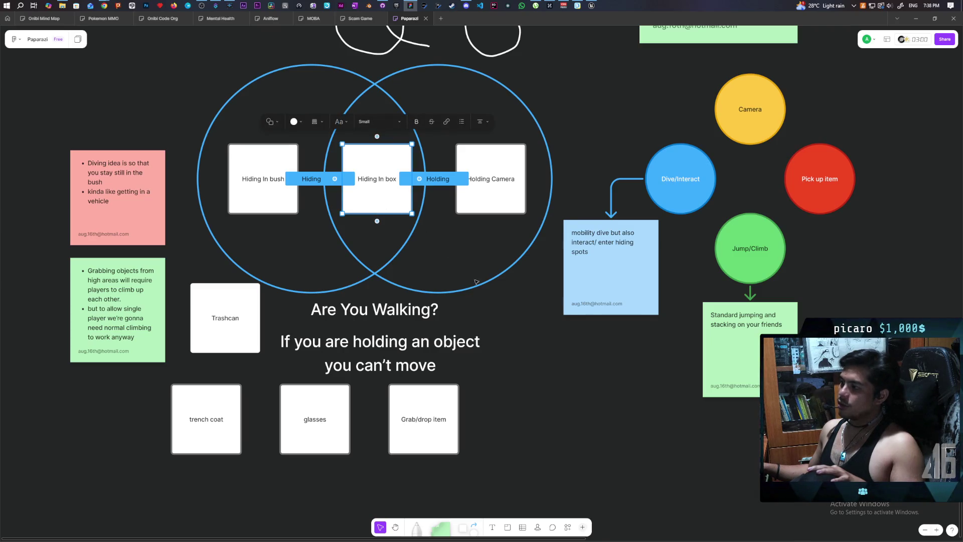
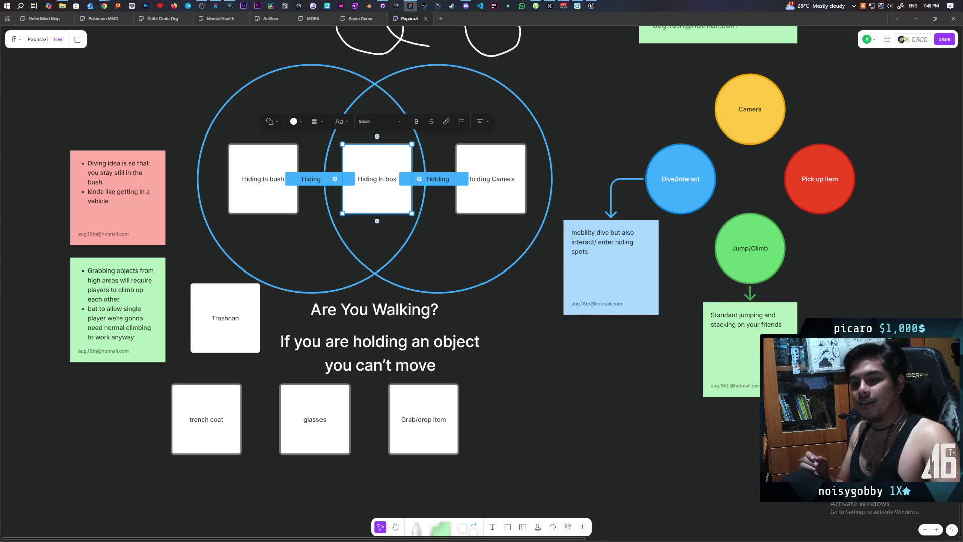
# Zoom out on the Paparazi canvas so every note, flowchart and the todo list fit on screen.
pyautogui.scroll(-10, 590, 127)
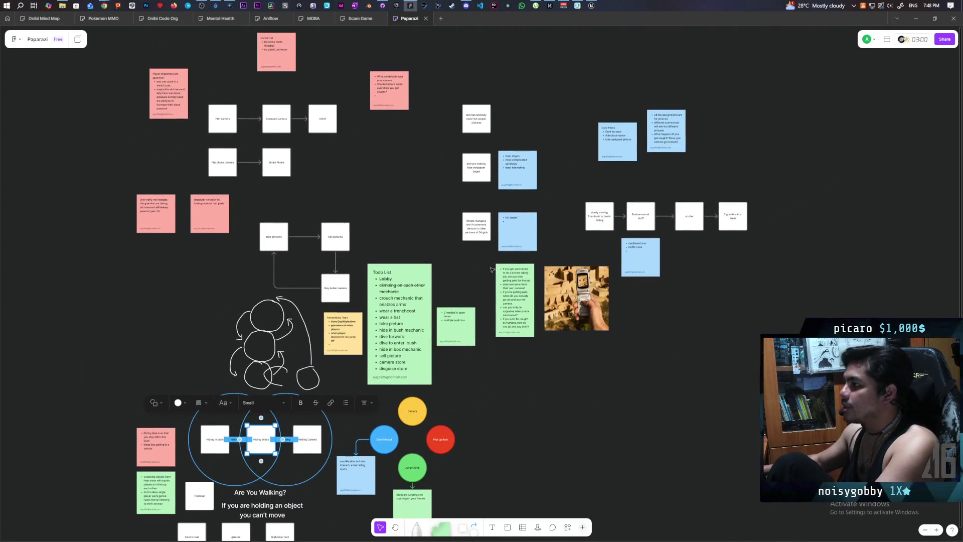
pyautogui.hscroll(-2, 271, 103)
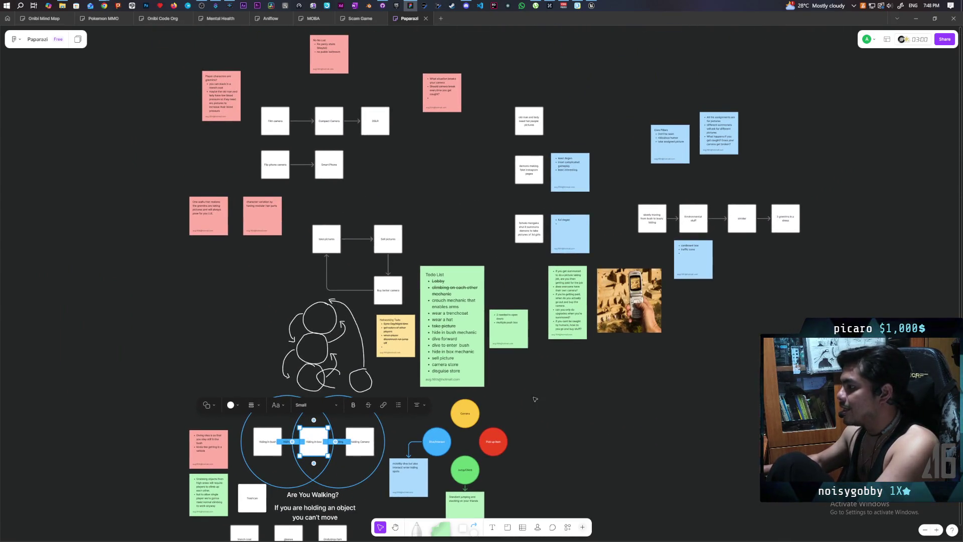
pyautogui.scroll(-2, 534, 399)
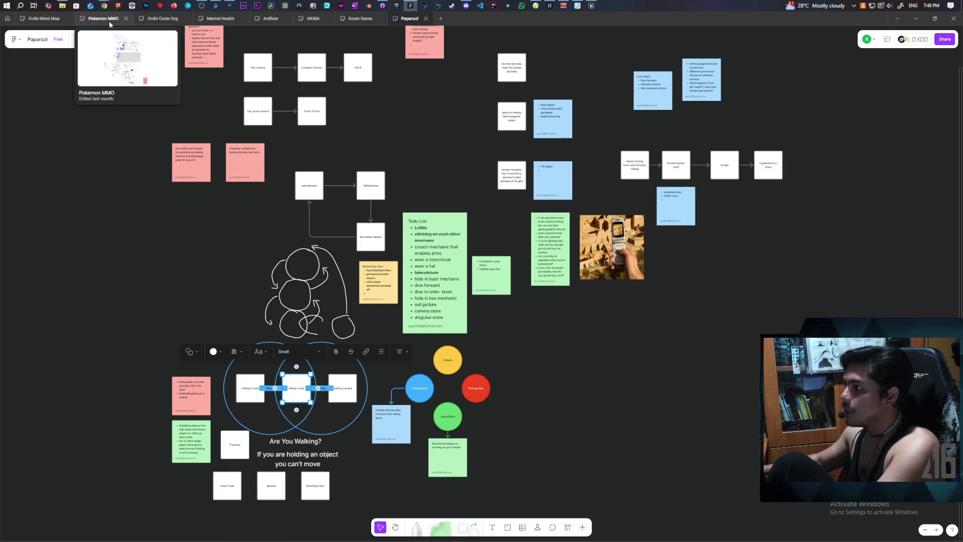
# Switch to the Pokemon MMO board with its Expedition and Team Square sections.
pyautogui.click(109, 20)
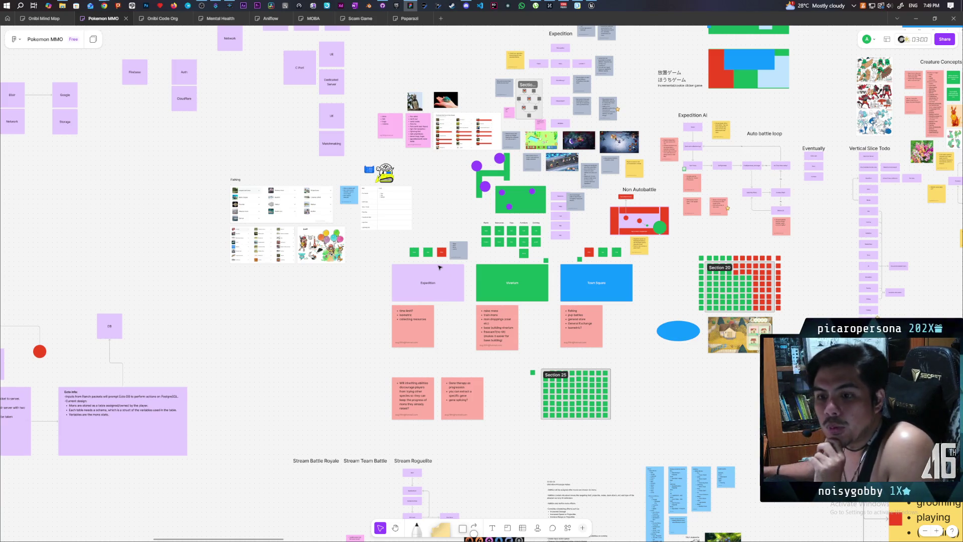
pyautogui.scroll(-5, 489, 254)
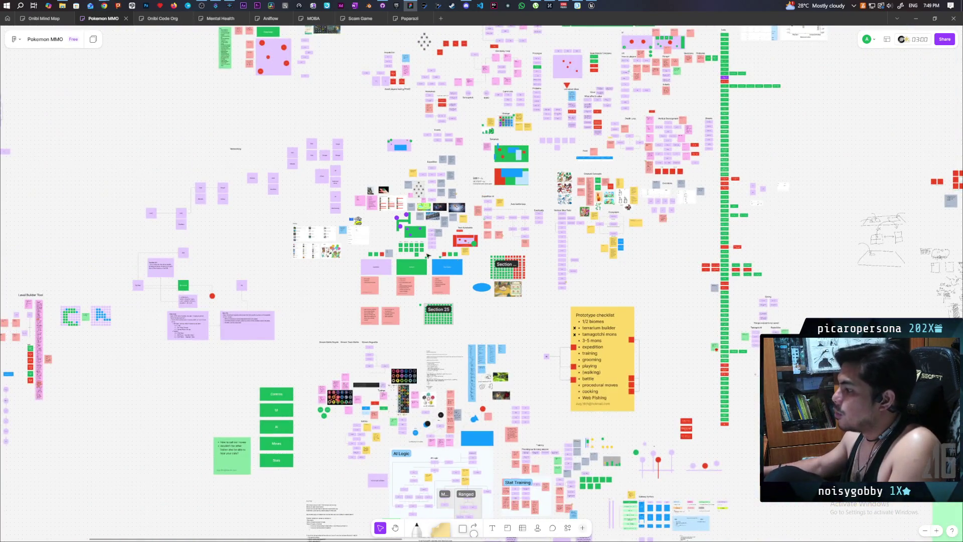
# Return from the Pokemon MMO board to the Paparazi board.
pyautogui.click(409, 20)
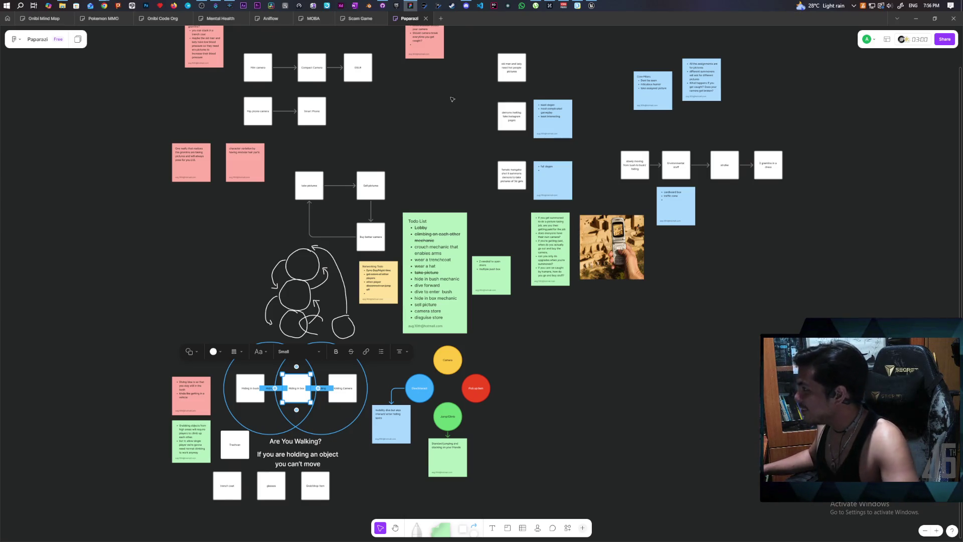
# Bring the Paparazi Unreal Editor window forward, then the Epic Games Launcher Library.
pyautogui.moveTo(592, 6)
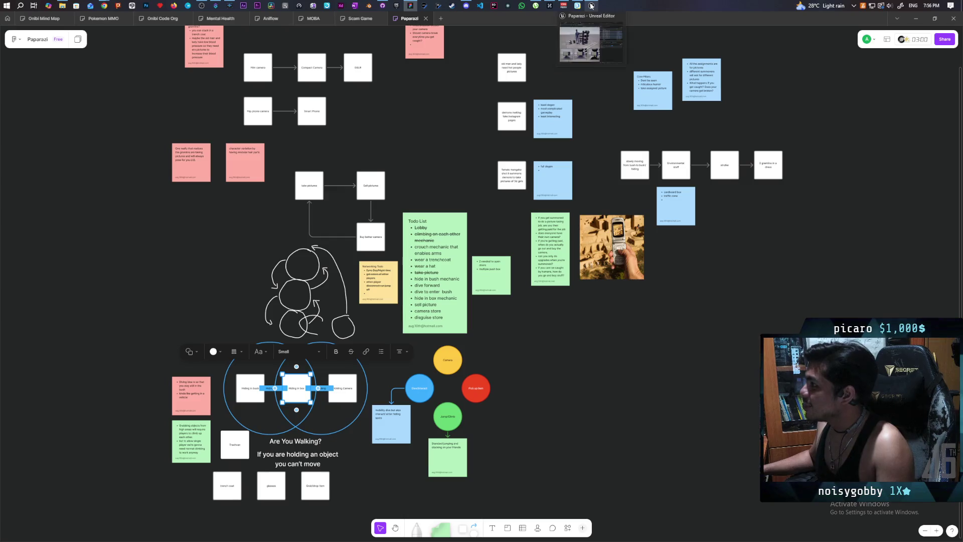
pyautogui.click(597, 29)
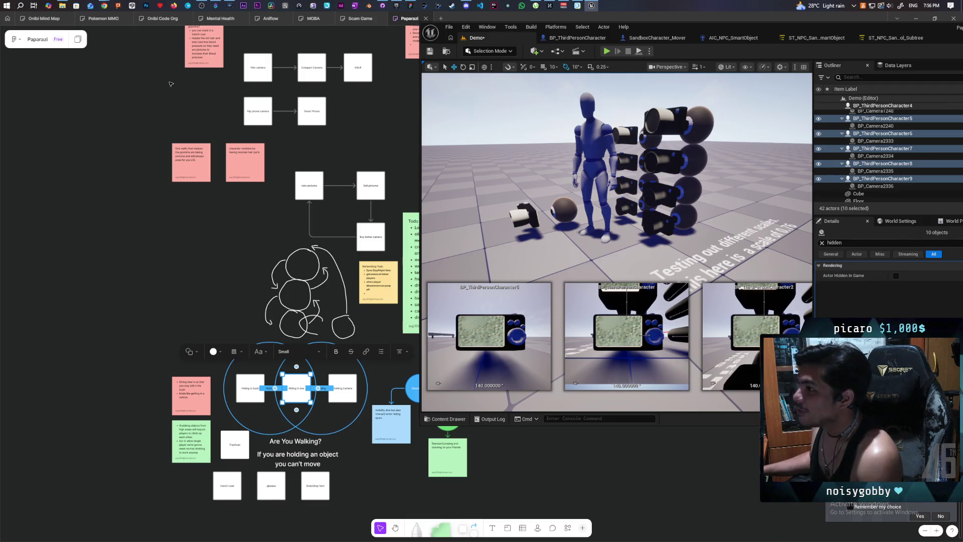
pyautogui.click(397, 5)
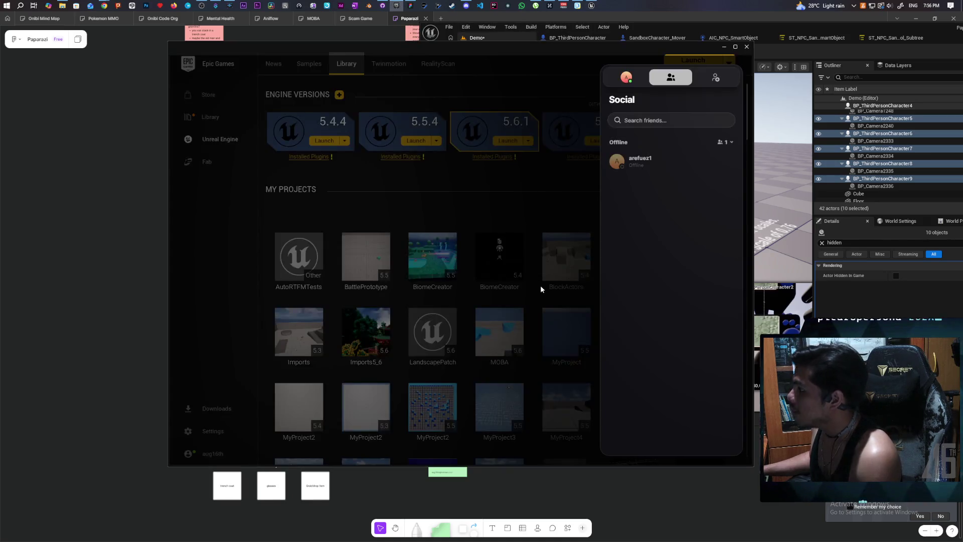
# Close the Social panel and launch the Onibi project from My Projects.
pyautogui.click(530, 208)
pyautogui.scroll(-3, 530, 222)
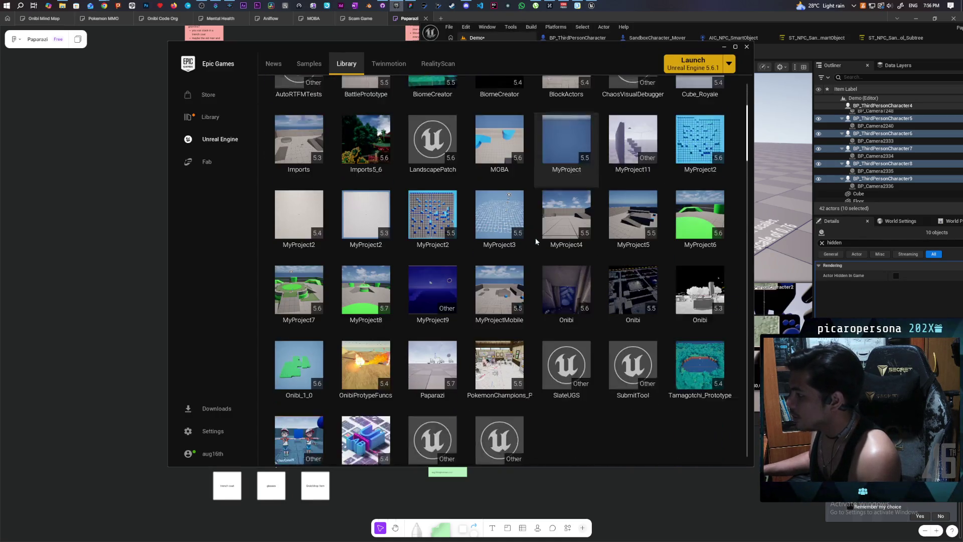
pyautogui.doubleClick(570, 235)
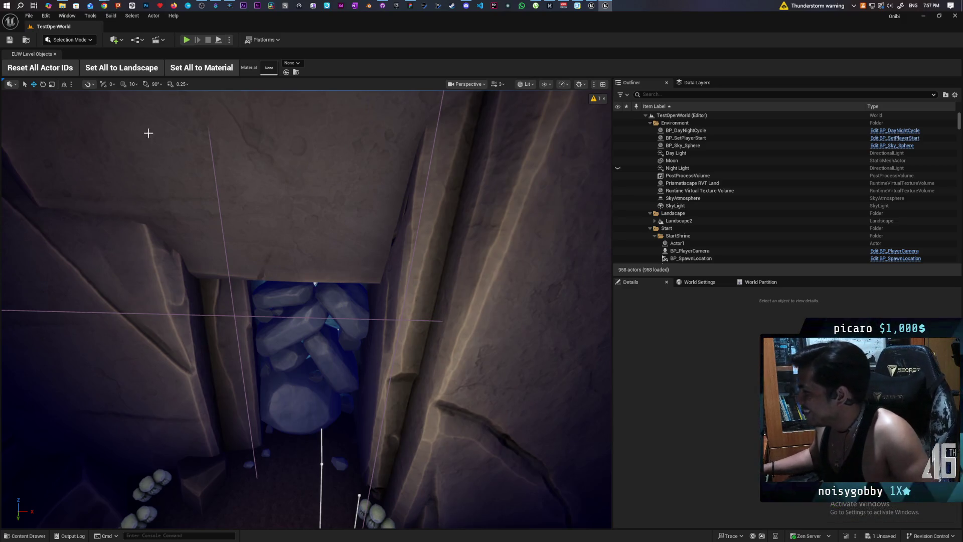
# Open TestLevel from the Content Drawer's Levels folder, discarding the unsaved PCG_Flowers change.
pyautogui.click(27, 40)
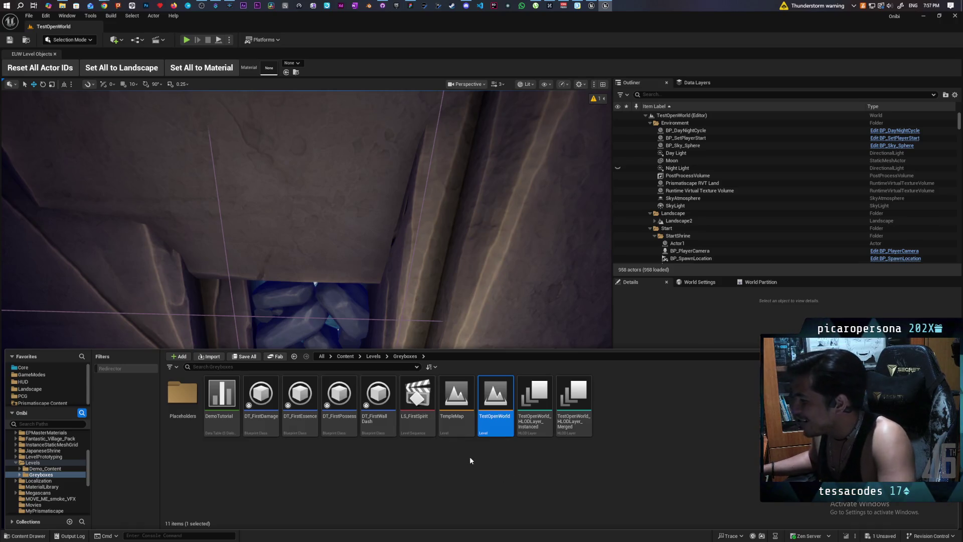
pyautogui.click(374, 356)
pyautogui.click(615, 398)
pyautogui.doubleClick(616, 399)
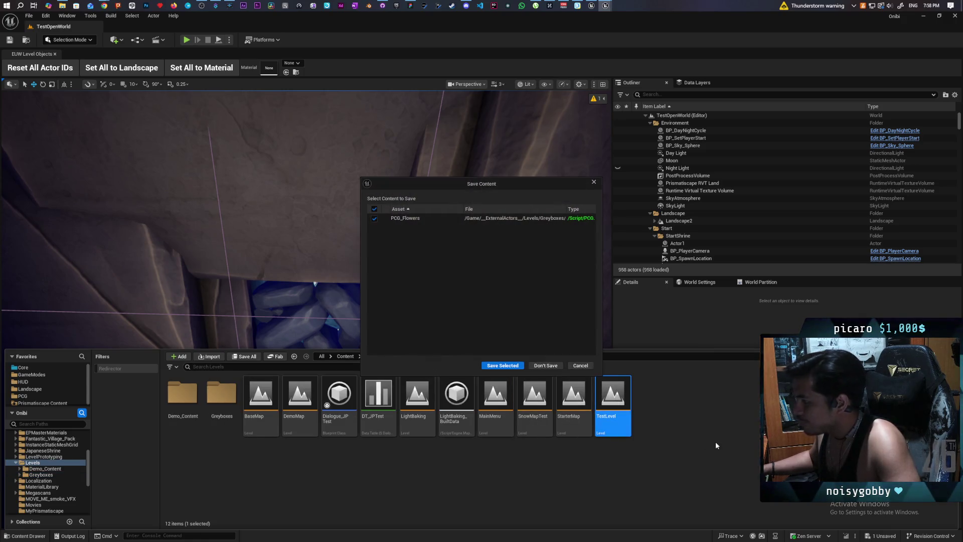
pyautogui.click(540, 365)
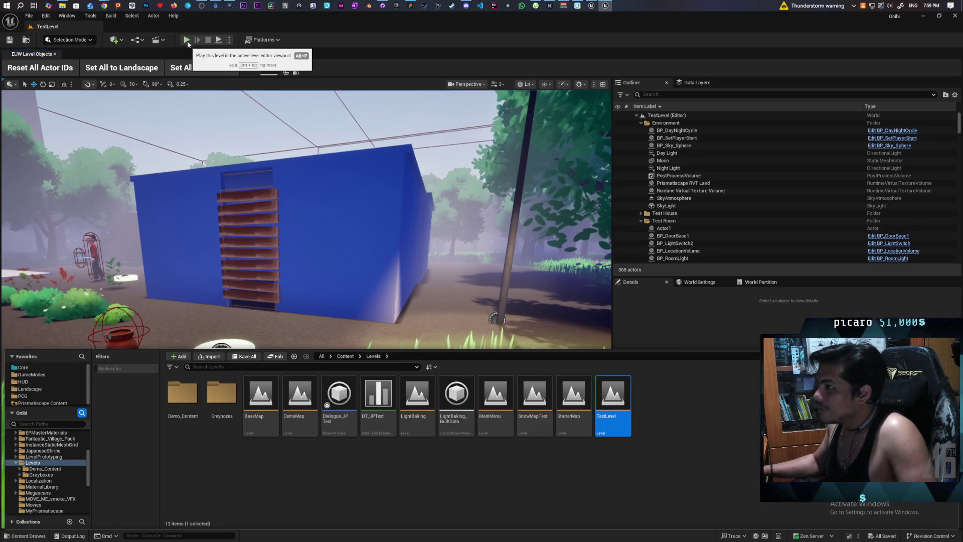
# Start Play in Editor on TestLevel with Alt+P.
pyautogui.hotkey('alt', 'p')
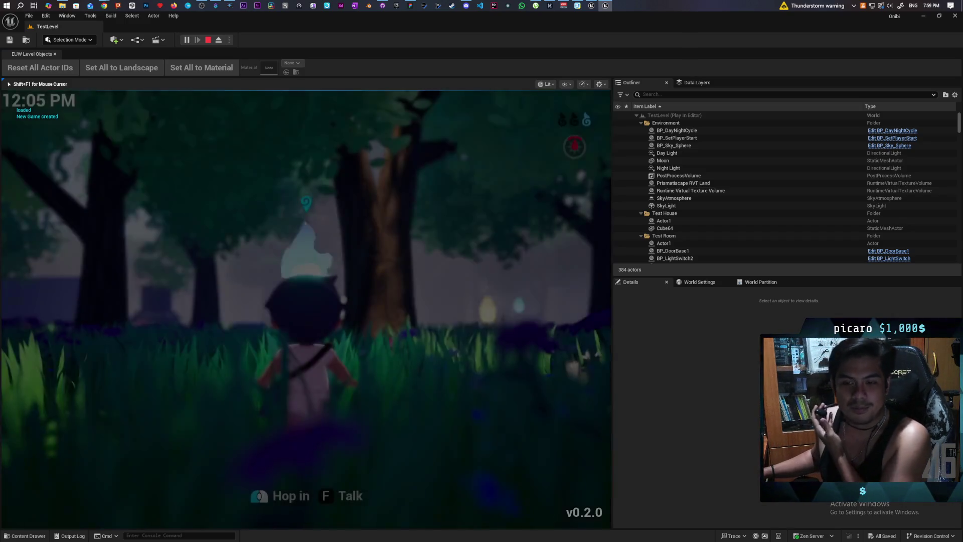
# Walk the character forward out of the forest toward the village.
pyautogui.press('w')
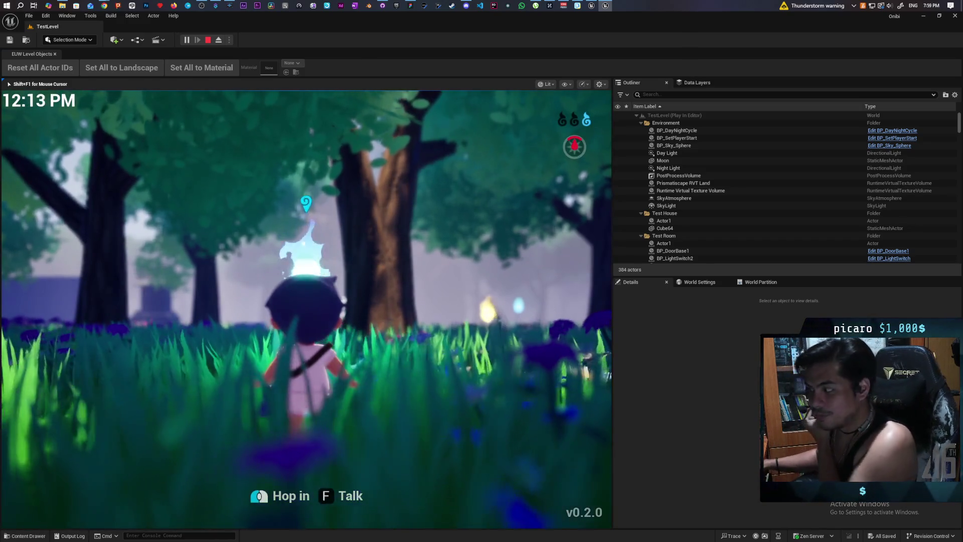
# Hop into the orange creature with E and walk it out of the forest.
pyautogui.press('e')
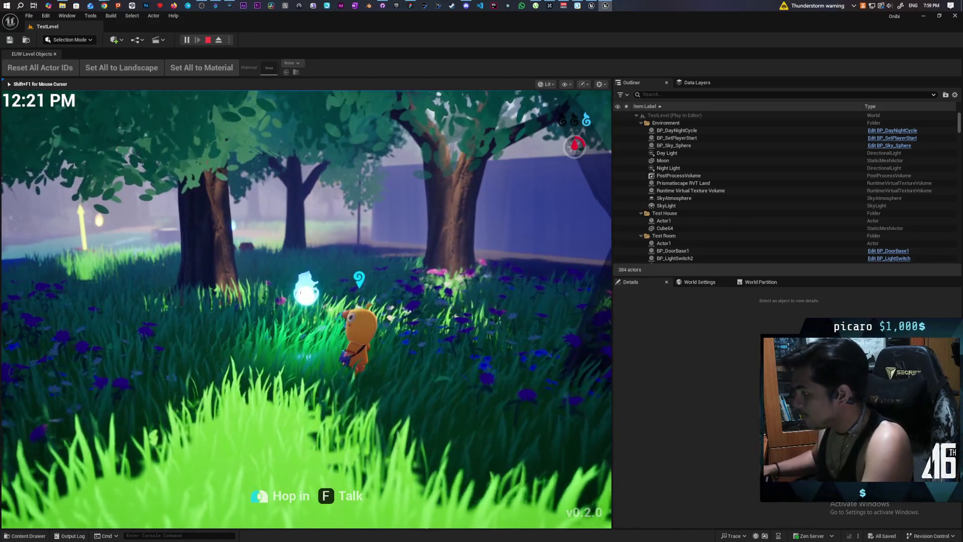
pyautogui.press('w')
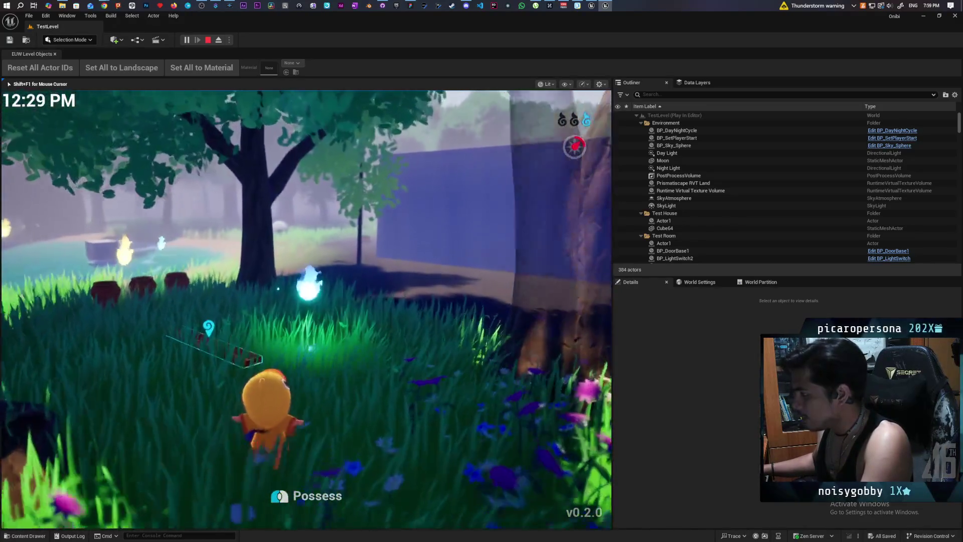
pyautogui.press('w')
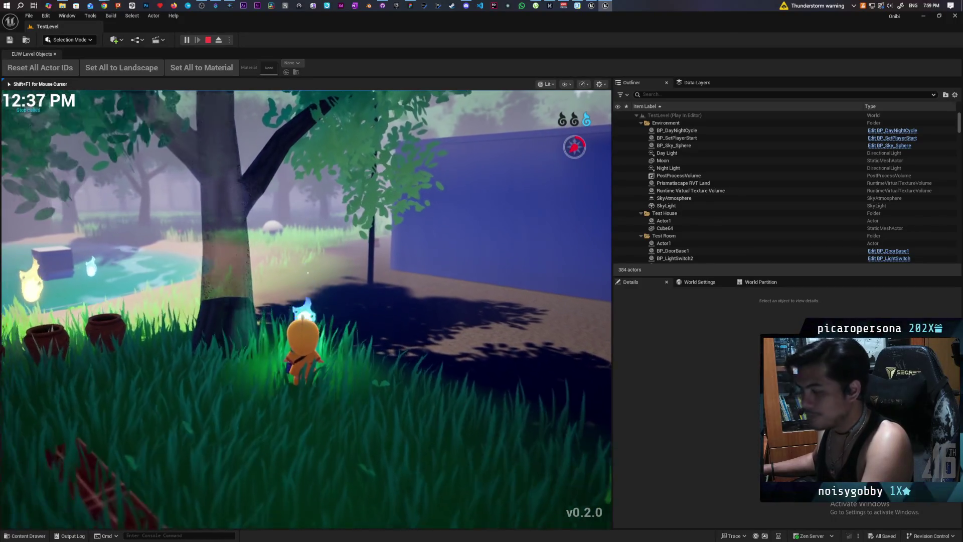
pyautogui.press('w')
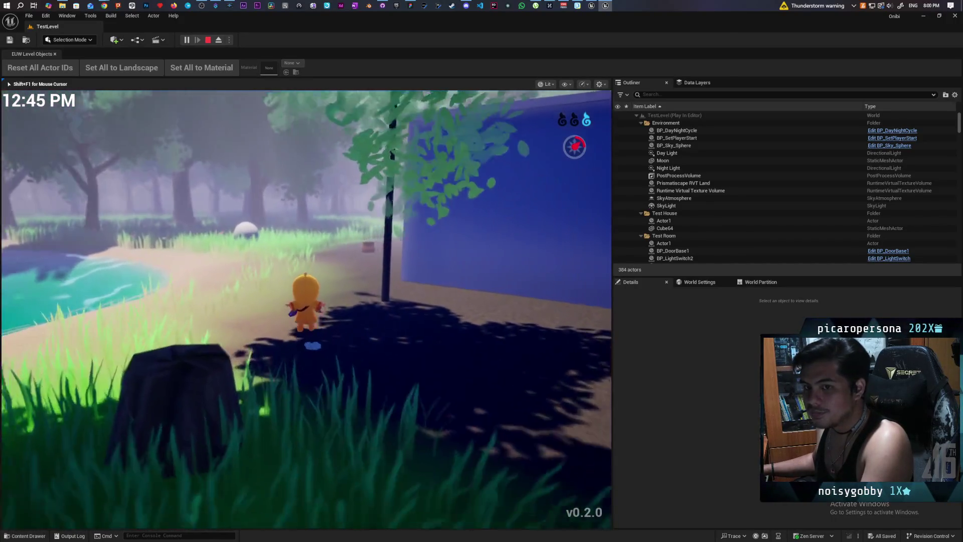
# Follow the path into the village, turn among the NPCs, and zoom the camera in as night falls.
pyautogui.press('w')
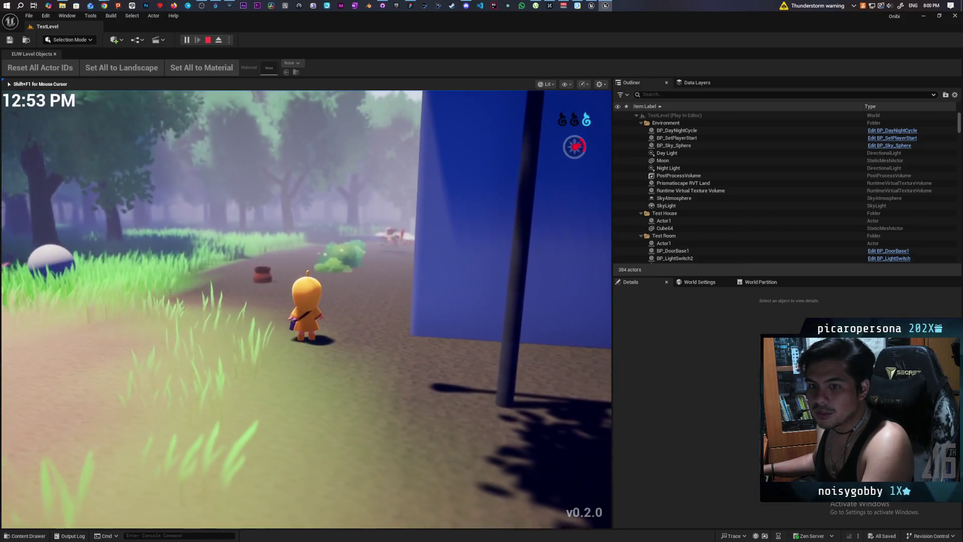
pyautogui.press('w')
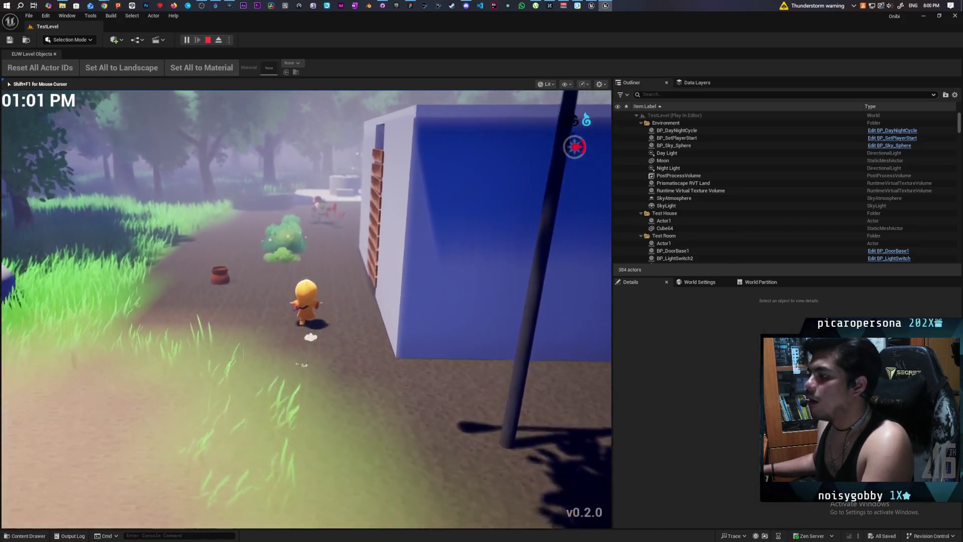
pyautogui.press('w')
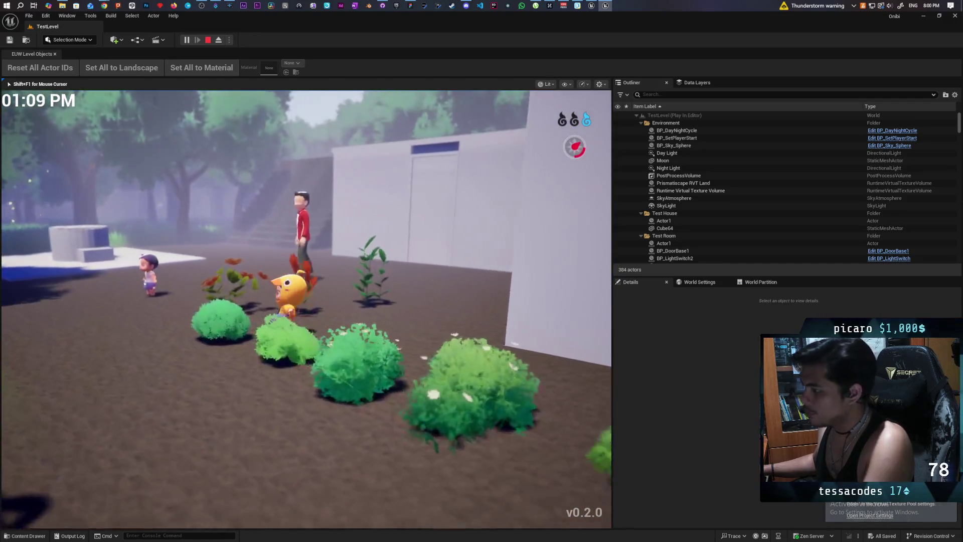
pyautogui.press('s')
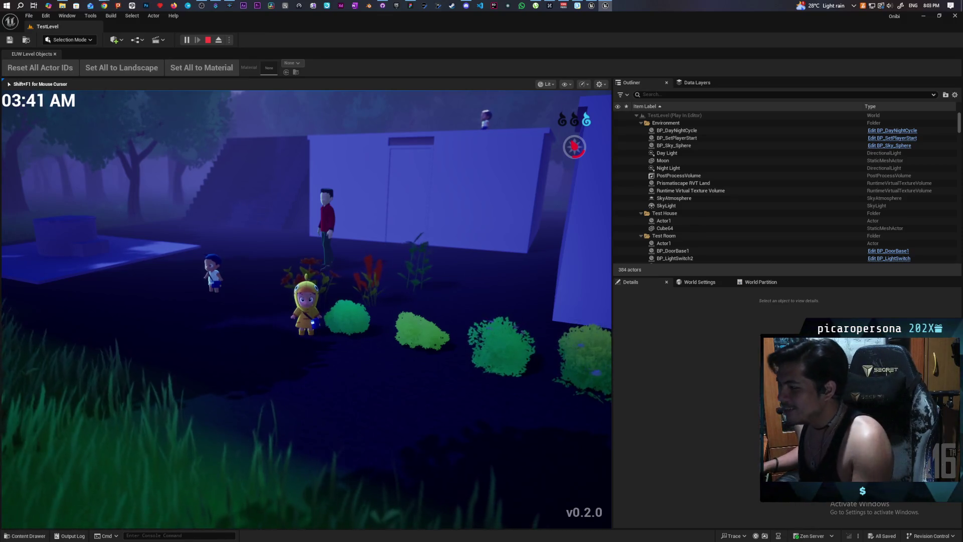
pyautogui.scroll(3, 305, 231)
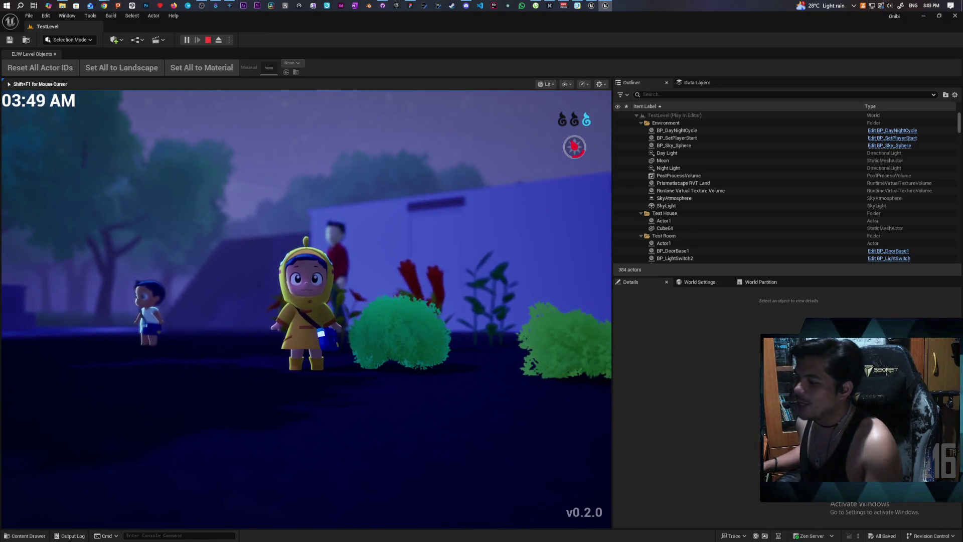